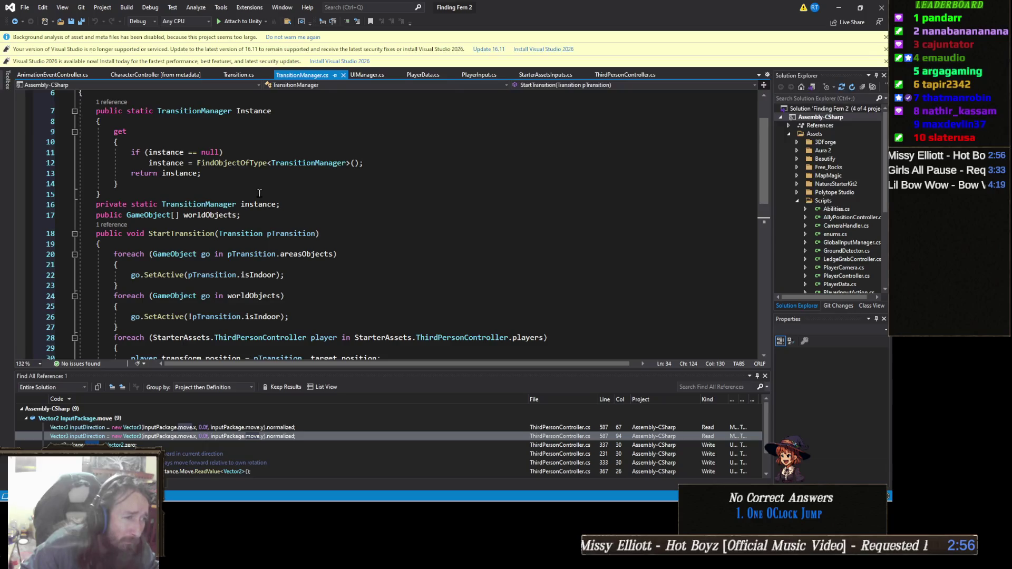
# Show TransitionManager.cs with its Instance getter and StartTransition, keeping the inputPackage.move references listed below.
pyautogui.click(295, 205)
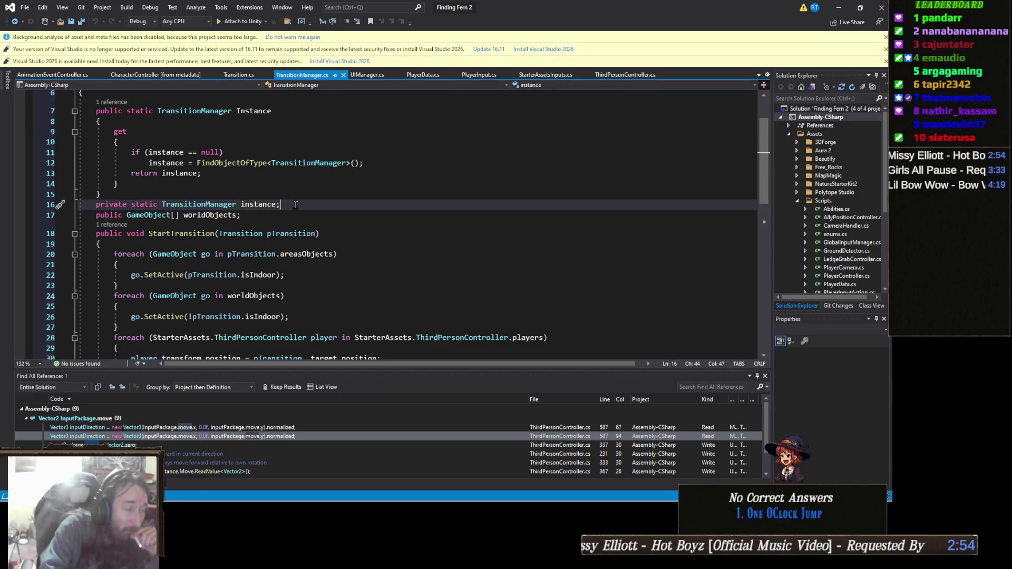
# Declare 'private Transition _transition;' on a new line 17 below the static instance field.
pyautogui.press('Return')
pyautogui.write('private Tr')
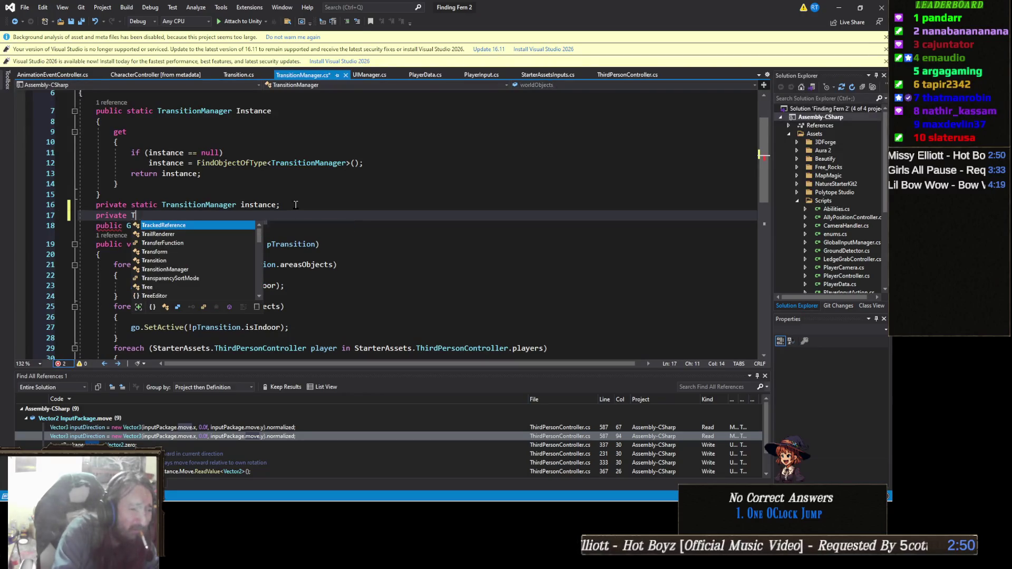
pyautogui.press('BackSpace')
pyautogui.press('BackSpace')
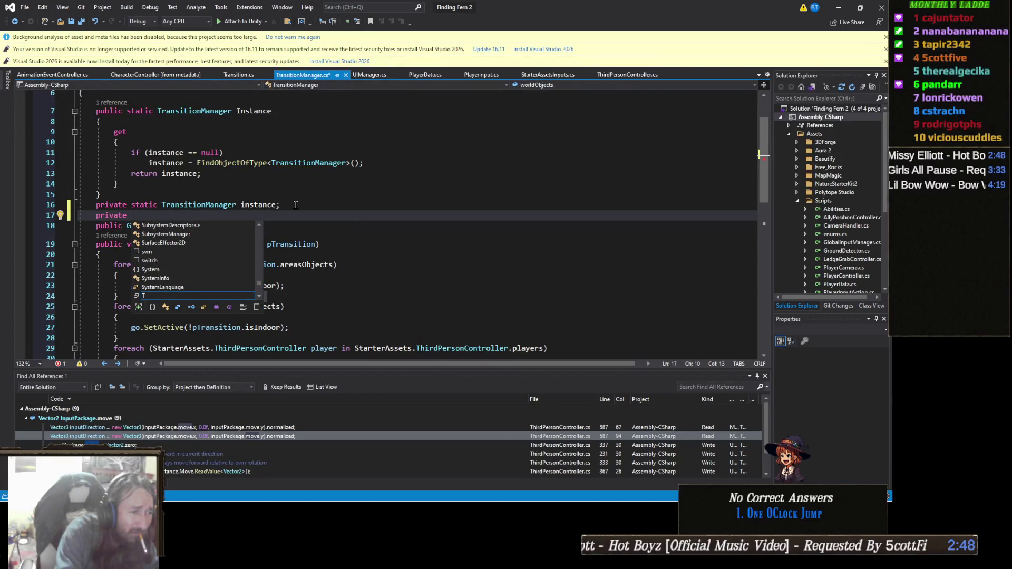
pyautogui.write('Transition ')
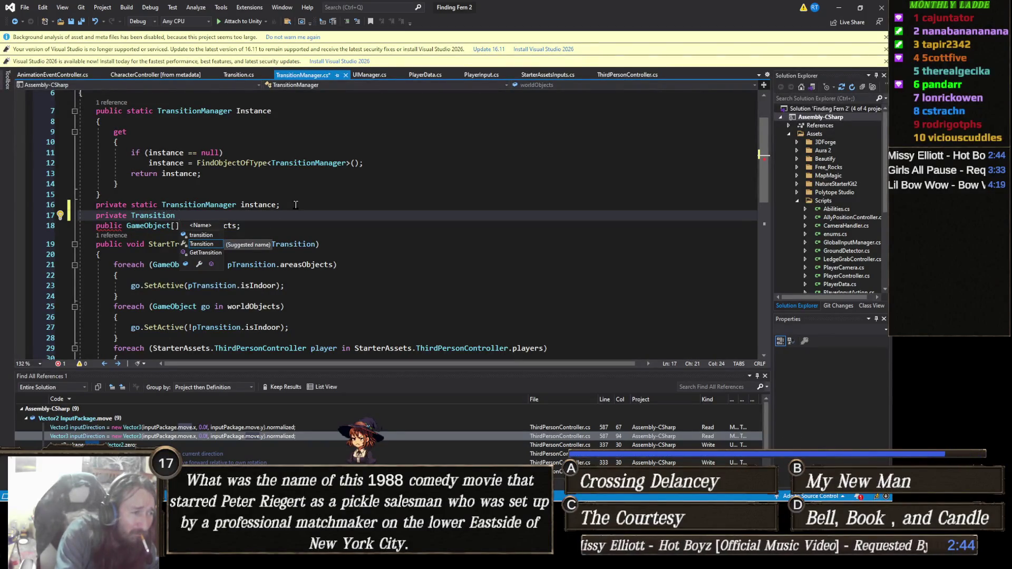
pyautogui.write('_tr')
pyautogui.write('ansition')
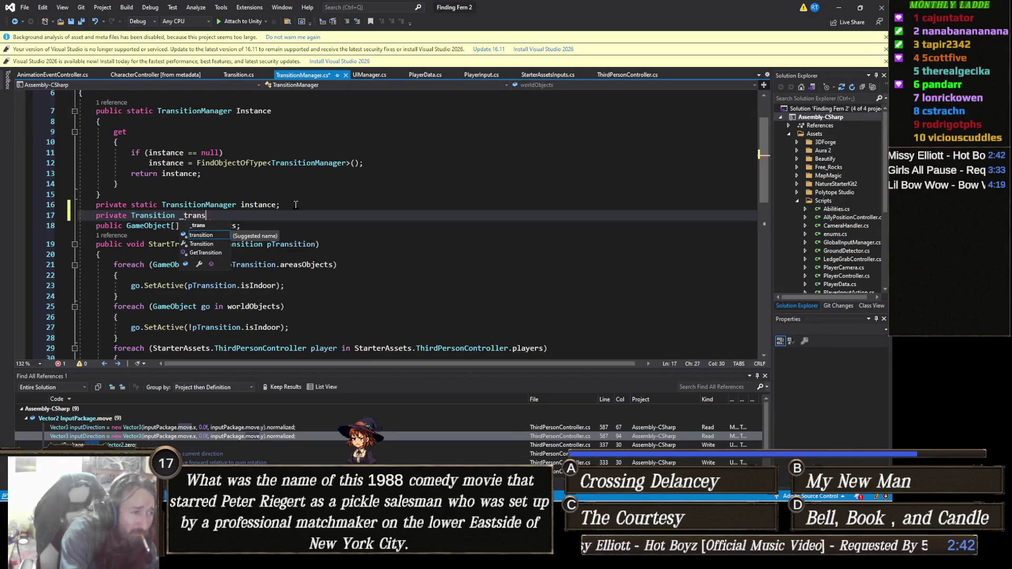
pyautogui.press('BackSpace')
pyautogui.press('BackSpace')
pyautogui.press('BackSpace')
pyautogui.write('ion')
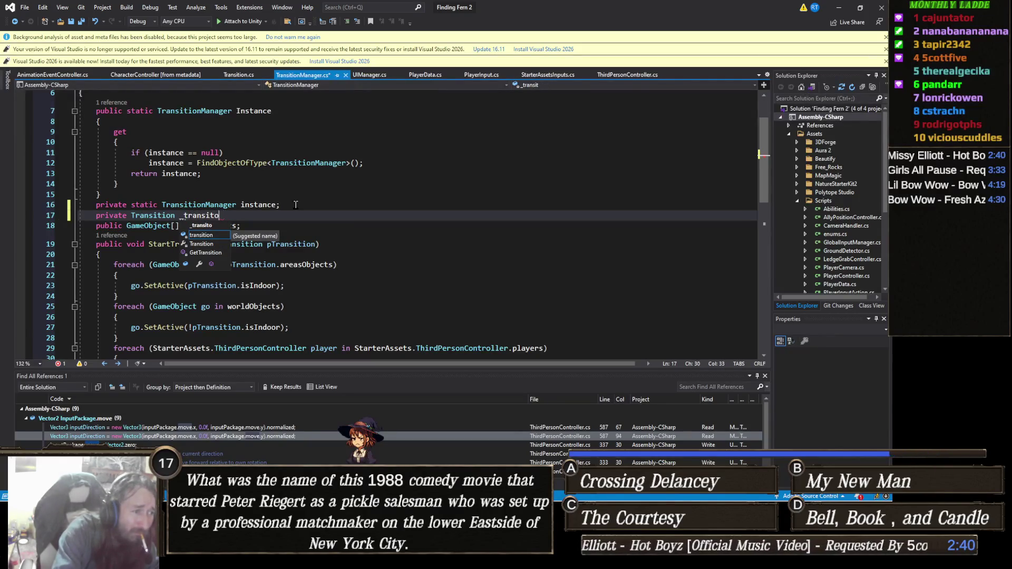
pyautogui.write(';')
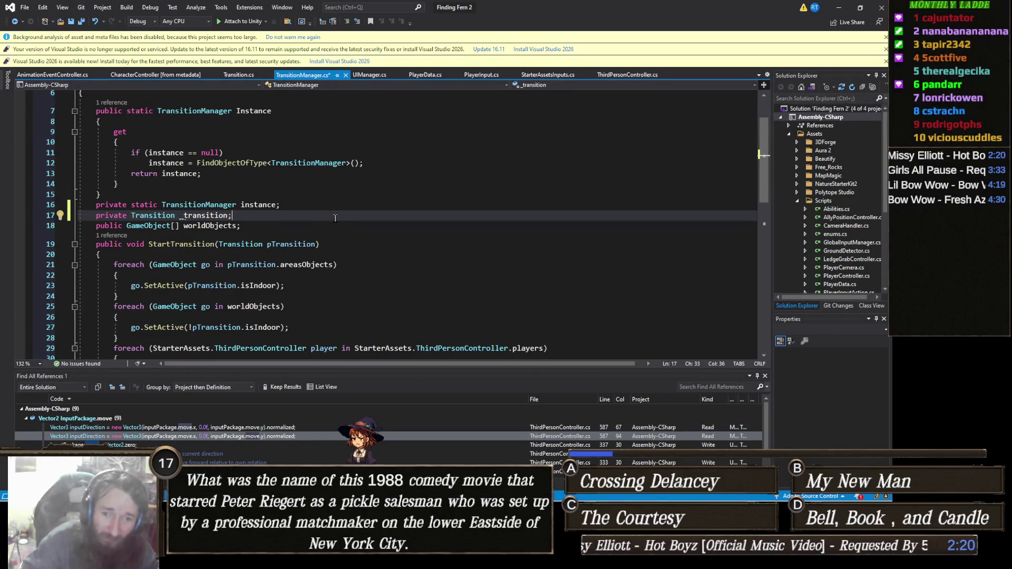
pyautogui.click(300, 204)
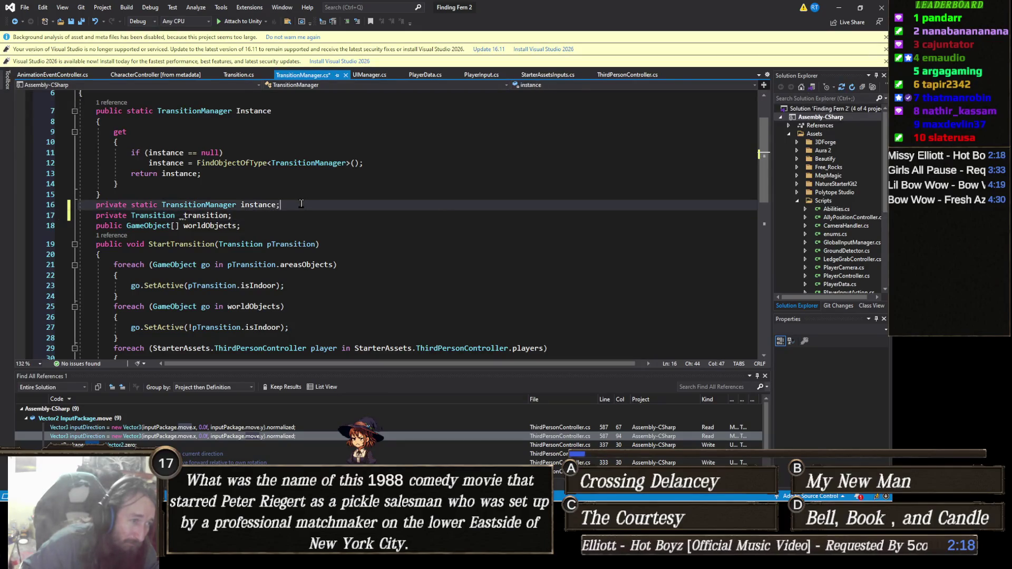
# Insert 'public Animator transitionAnimator;' above the _transition field, fixing the misspelled name.
pyautogui.press('Return')
pyautogui.write('public ')
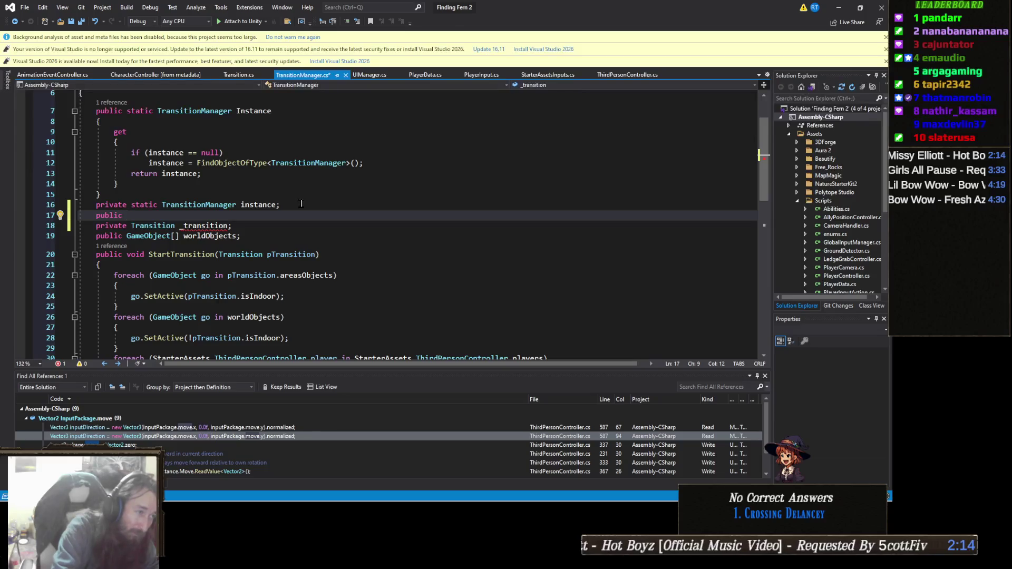
pyautogui.write('Animator')
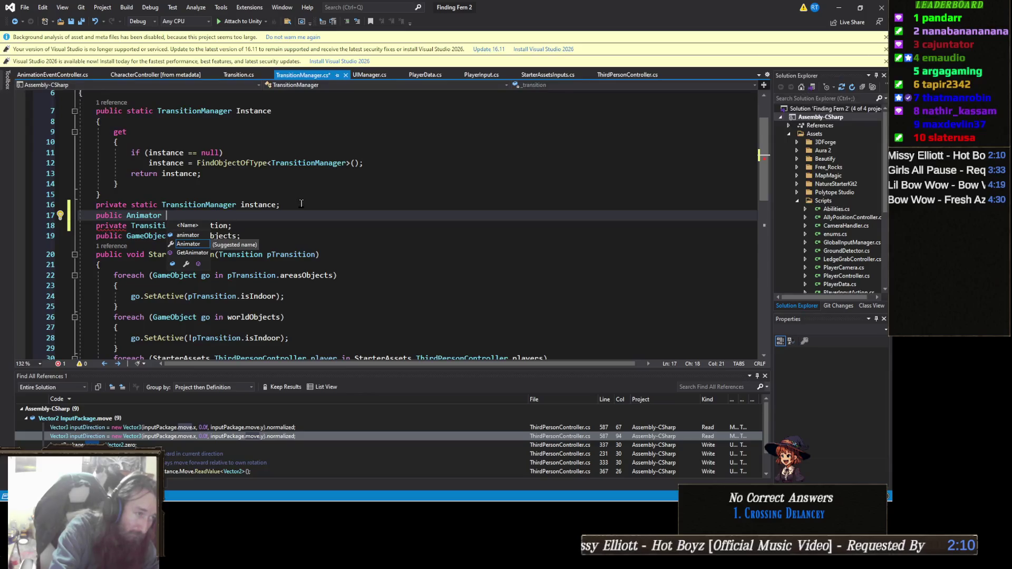
pyautogui.write(' tr')
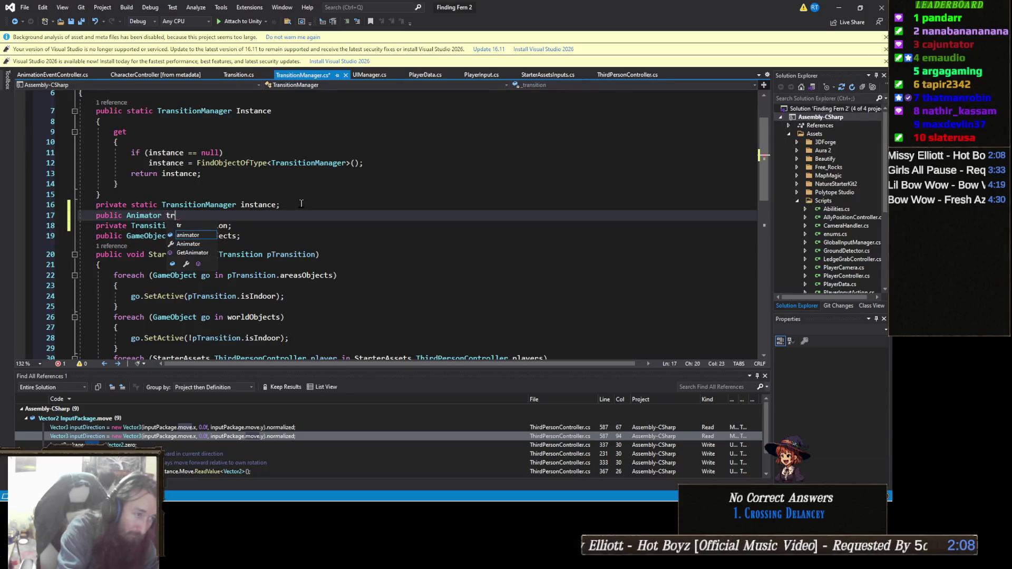
pyautogui.write('ansition')
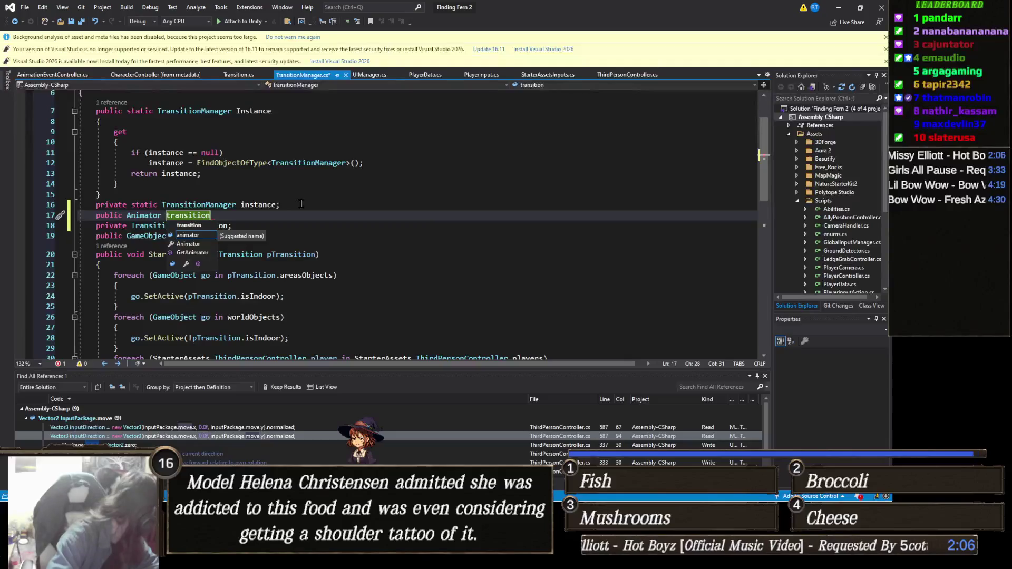
pyautogui.write('Animto')
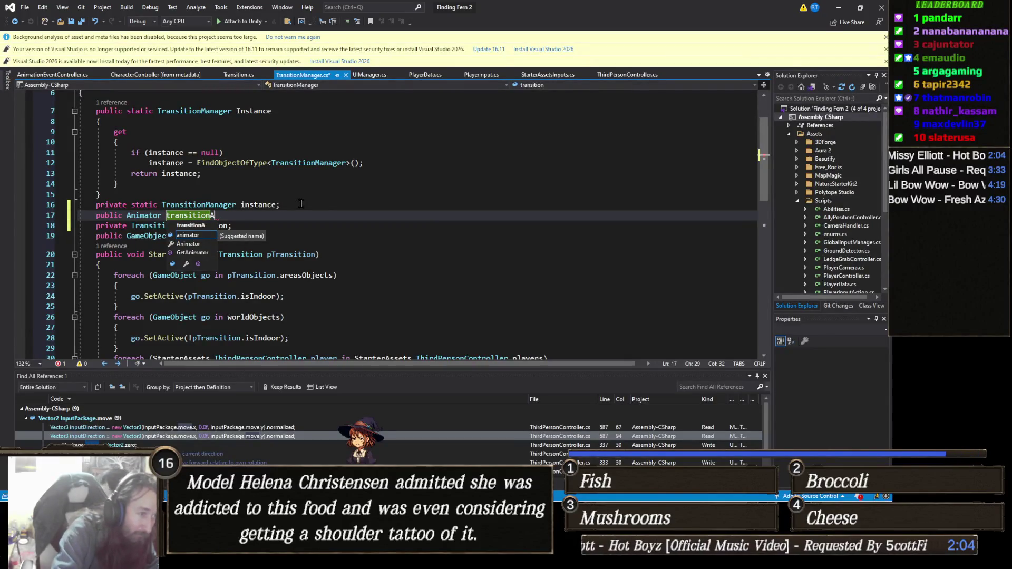
pyautogui.write('r')
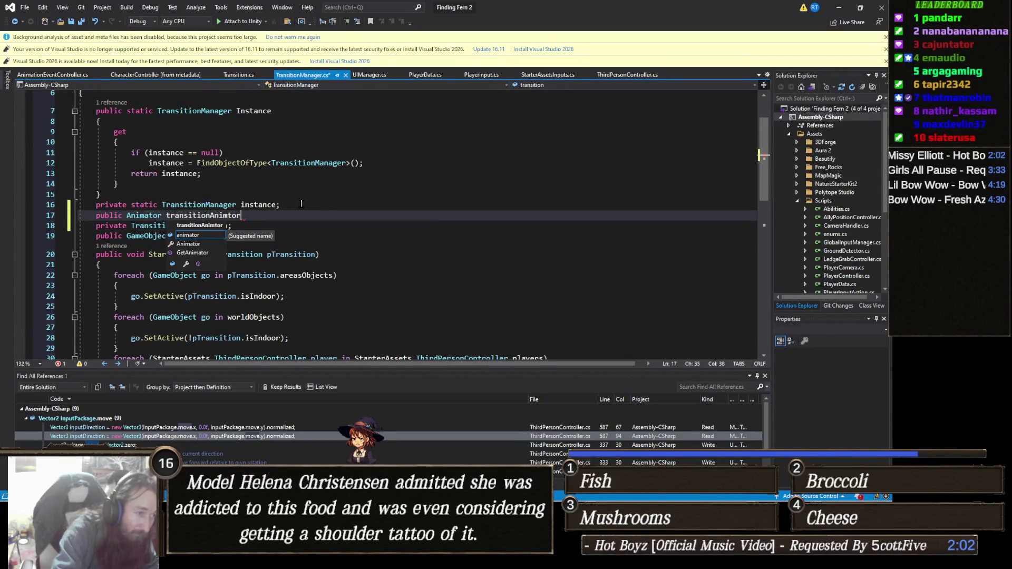
pyautogui.press('BackSpace')
pyautogui.press('BackSpace')
pyautogui.press('BackSpace')
pyautogui.write('ator;')
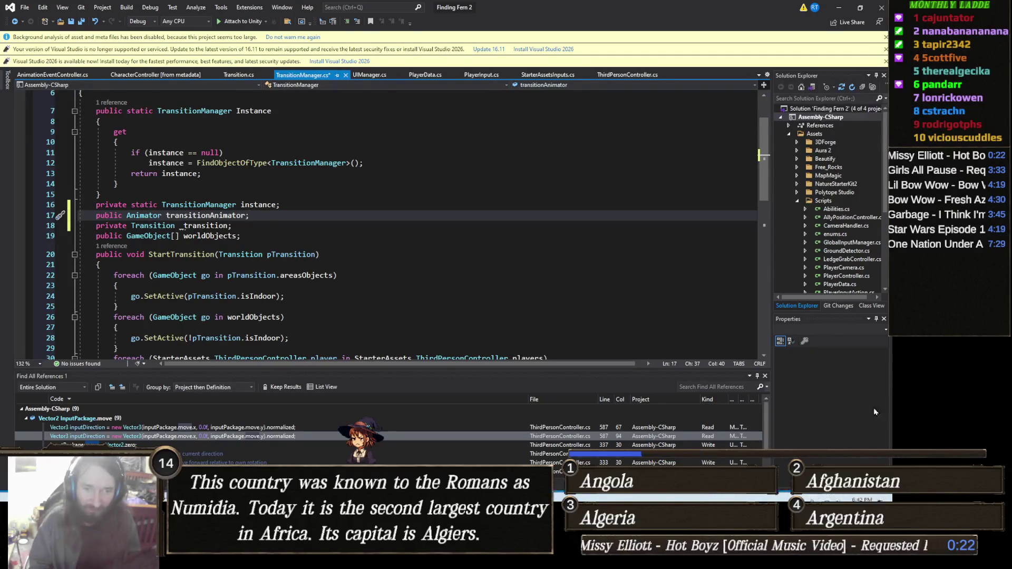
# Keep the public Animator transitionAnimator field declared directly above the private _transition field.
pyautogui.click(791, 447)
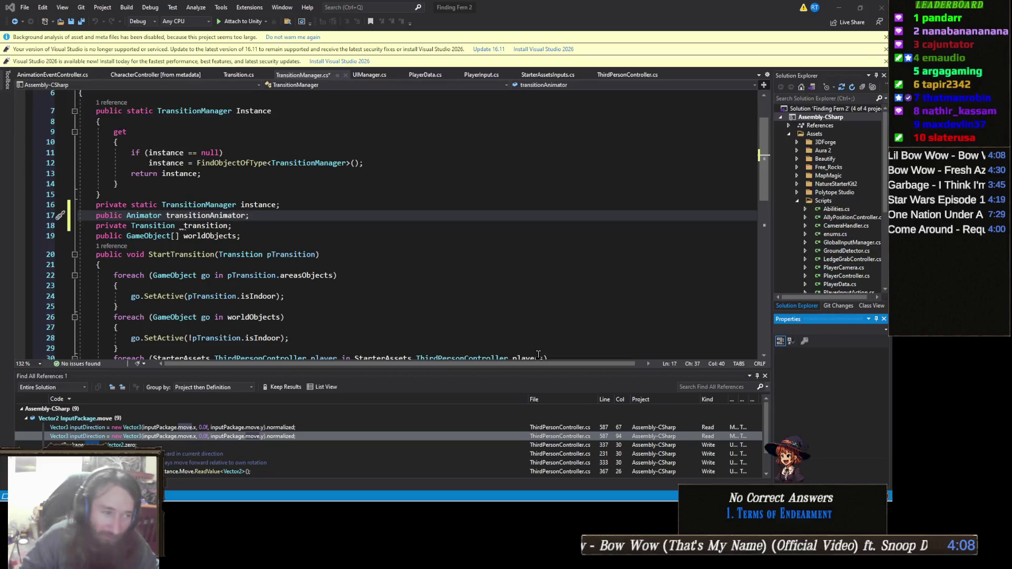
pyautogui.click(324, 217)
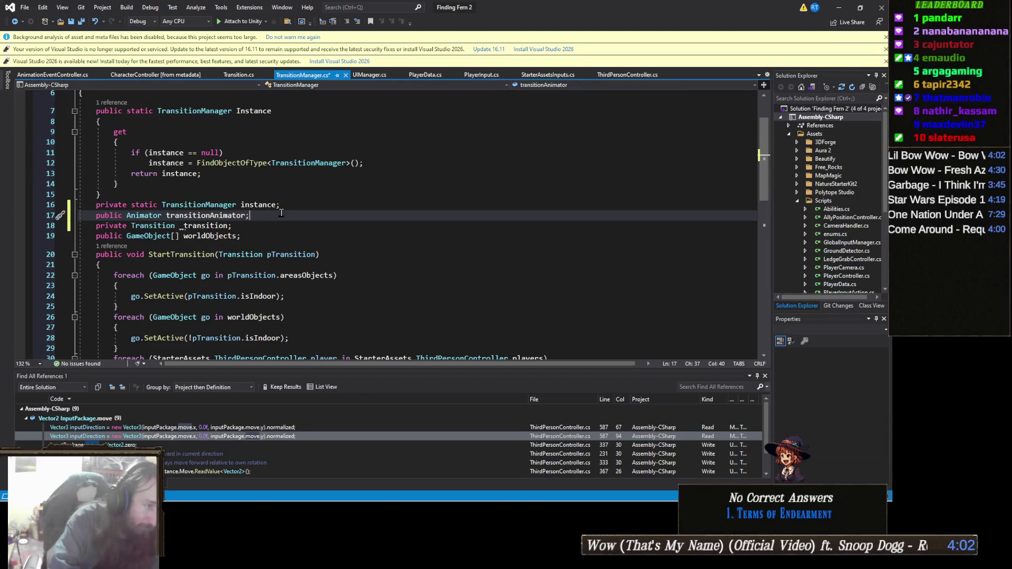
pyautogui.press('Return')
pyautogui.write('private ')
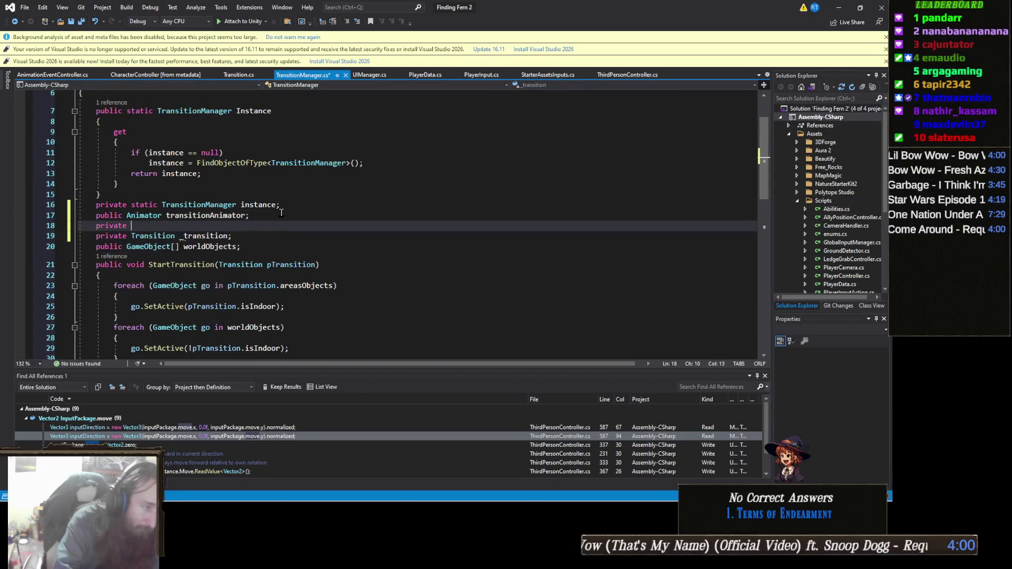
pyautogui.write('str')
pyautogui.press('Tab')
pyautogui.write('animati')
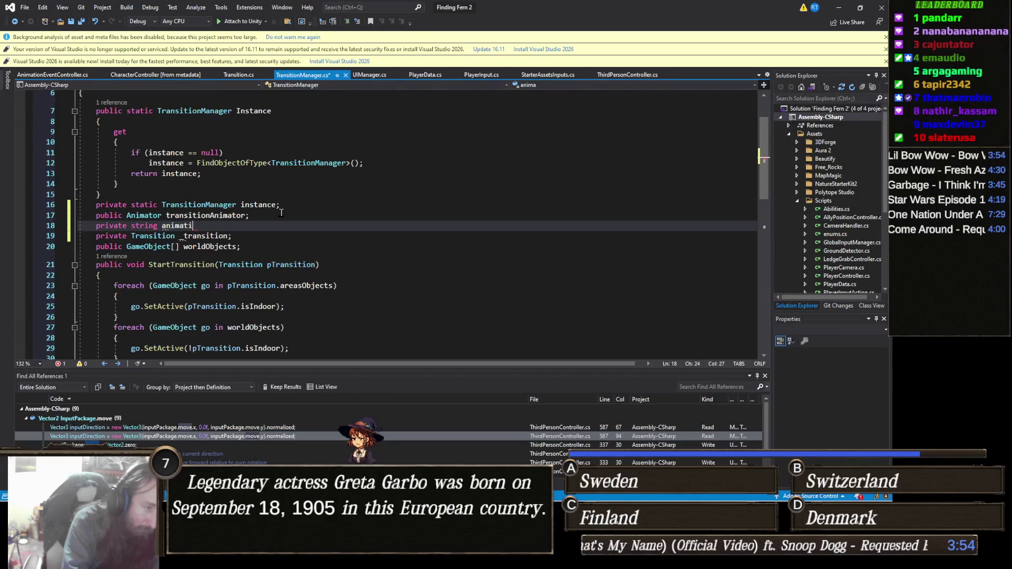
pyautogui.press('BackSpace')
pyautogui.press('BackSpace')
pyautogui.press('BackSpace')
pyautogui.press('BackSpace')
pyautogui.press('BackSpace')
pyautogui.press('BackSpace')
pyautogui.press('BackSpace')
pyautogui.write('tr')
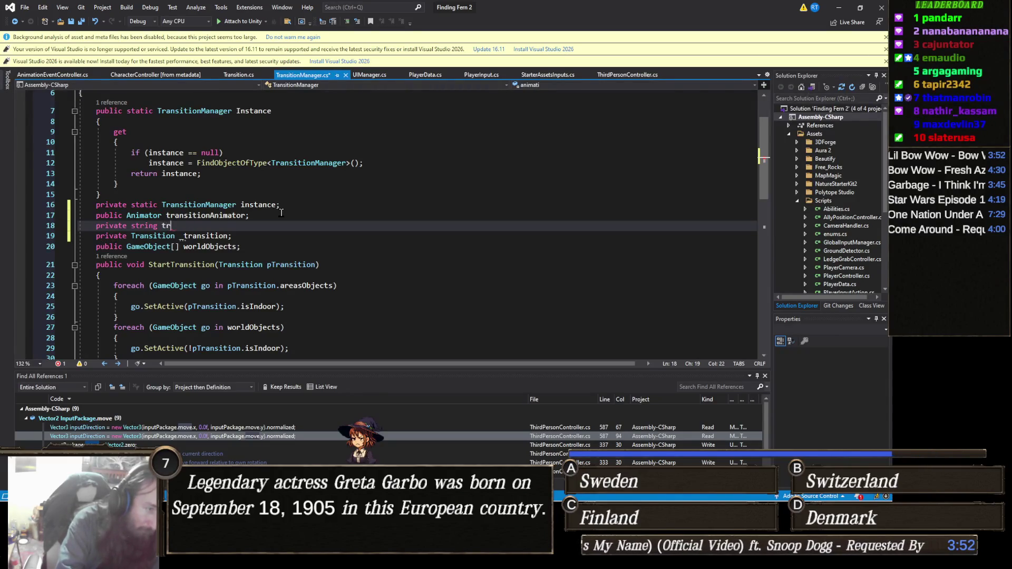
pyautogui.write('ansitionHash ')
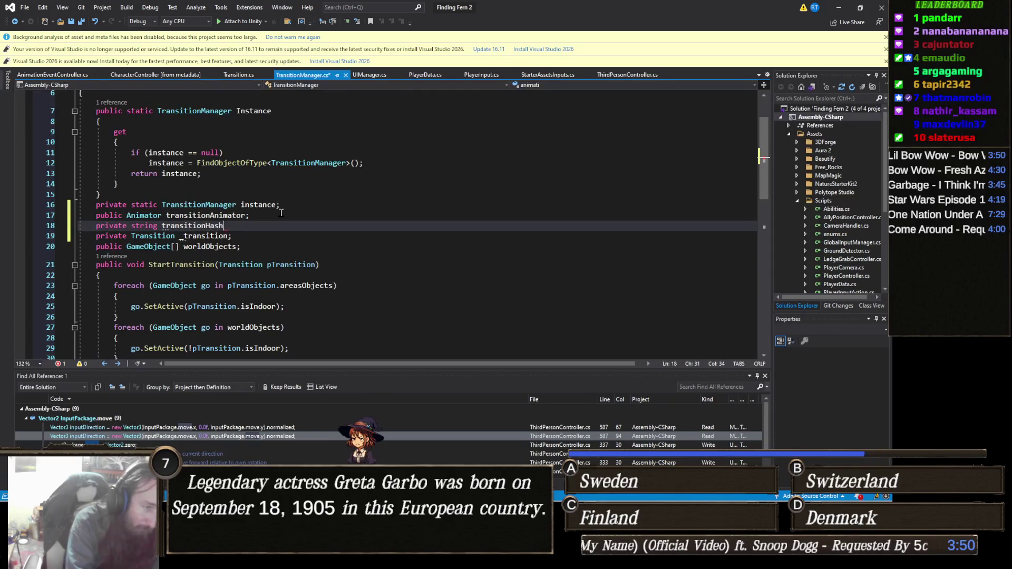
pyautogui.write('= "t')
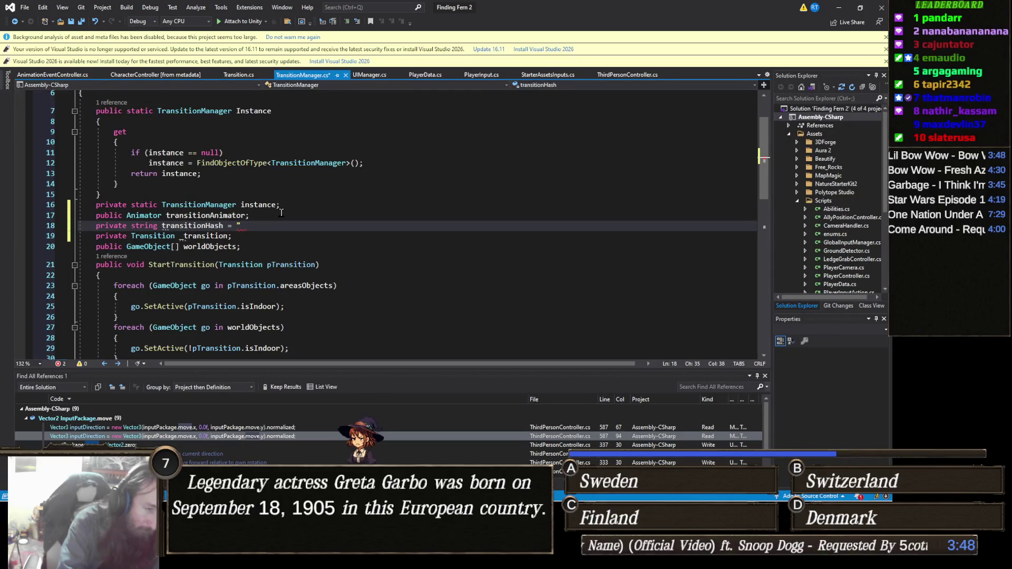
pyautogui.write('ransition')
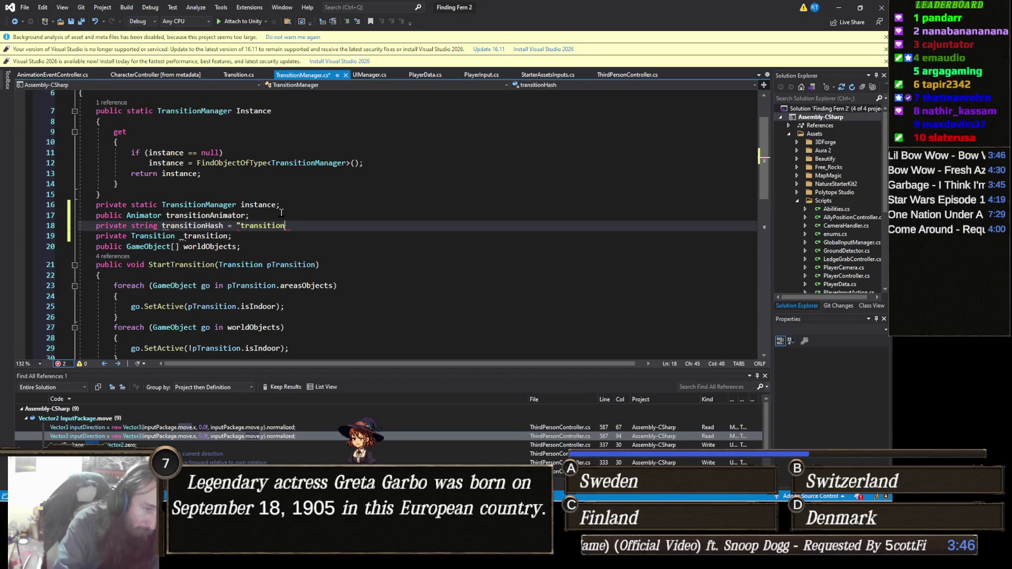
pyautogui.write('";')
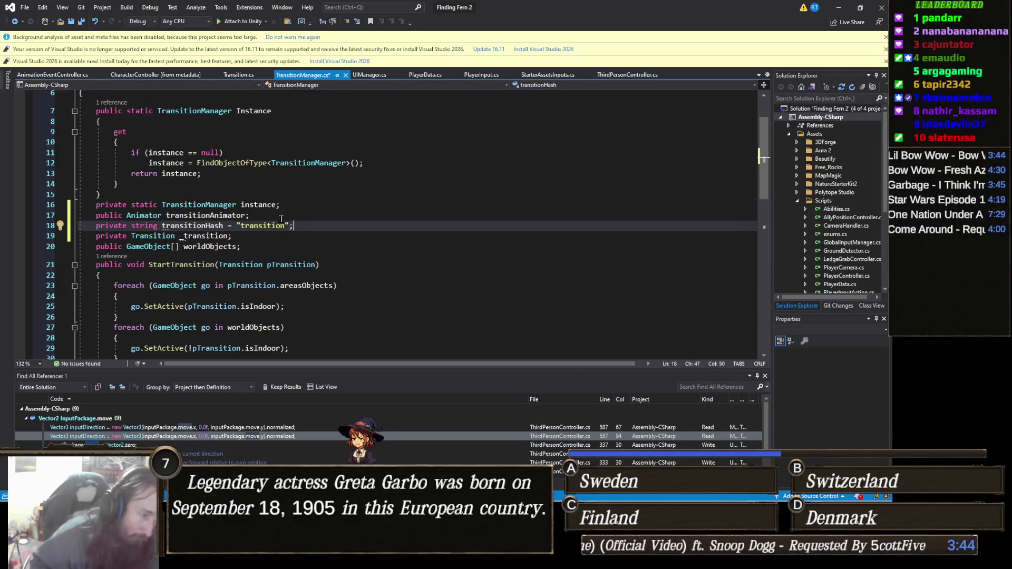
pyautogui.doubleClick(275, 225)
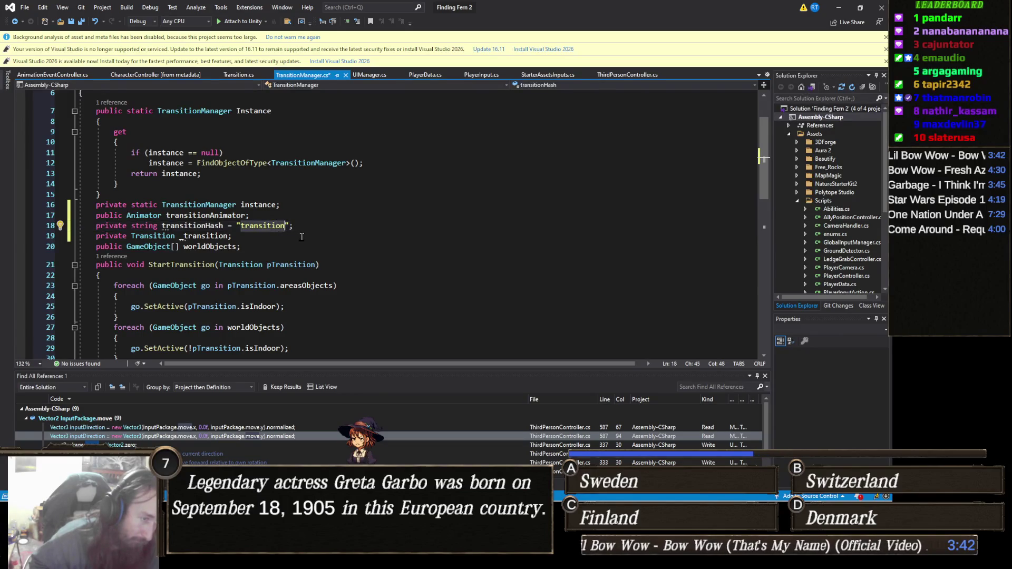
pyautogui.scroll(-3, 302, 233)
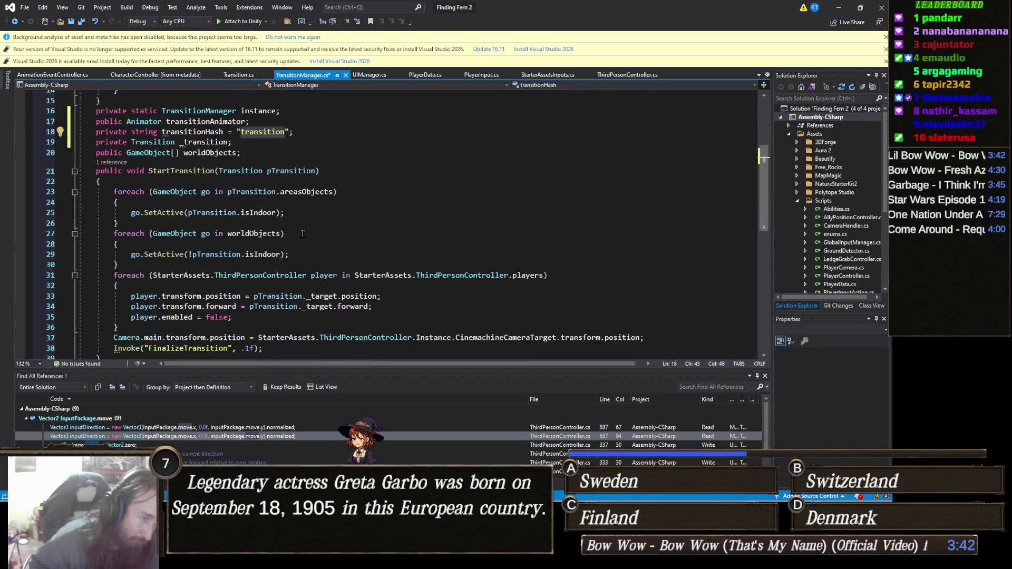
# Add '_transition = pTransition;' at the top of StartTransition and begin a transitionAnimator line below.
pyautogui.click(191, 181)
pyautogui.write('\\')
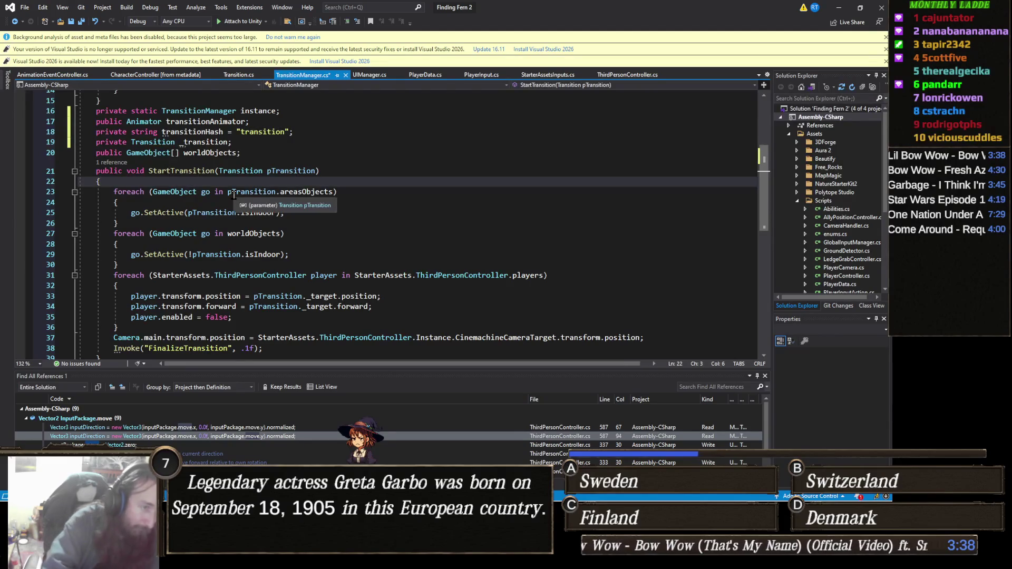
pyautogui.press('BackSpace')
pyautogui.press('Return')
pyautogui.hotkey('ctrl', 'space')
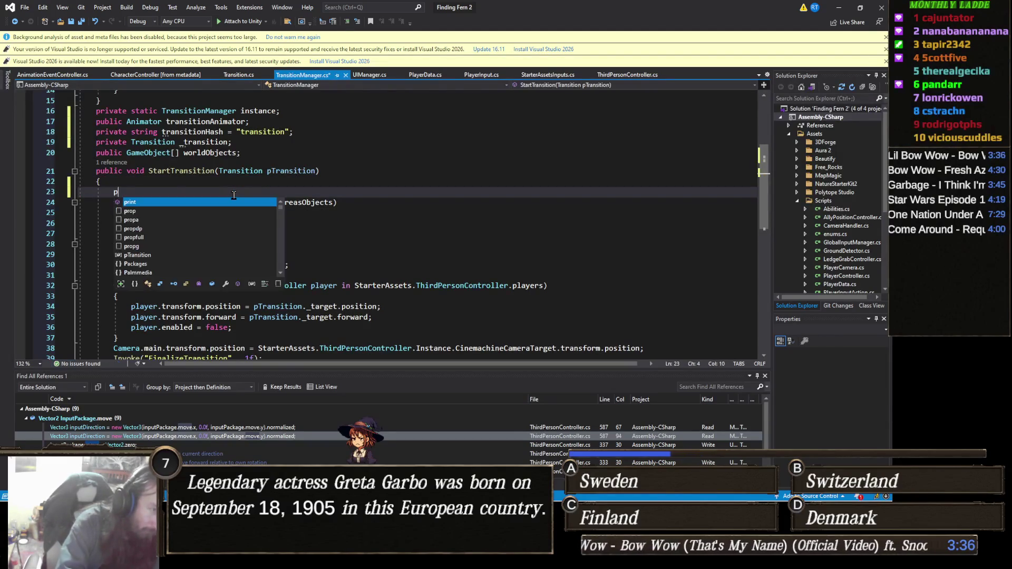
pyautogui.write('_tr')
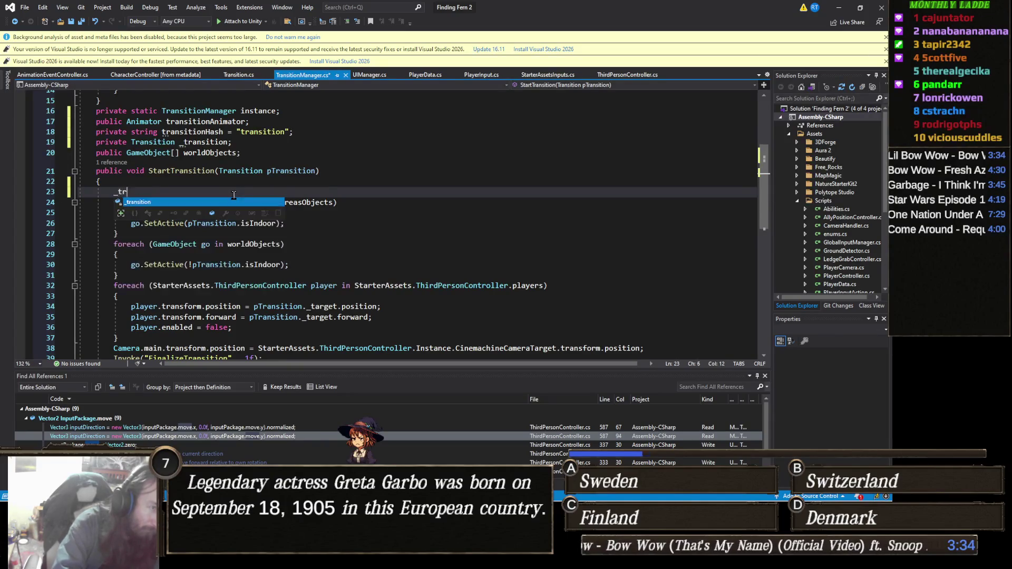
pyautogui.write('ansition = pt')
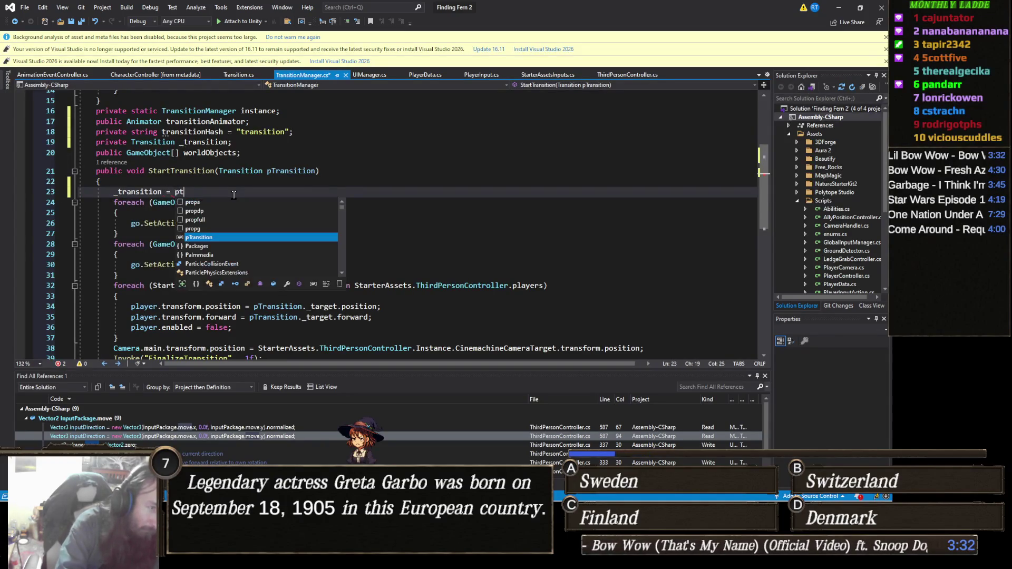
pyautogui.write('ra;')
pyautogui.press('Return')
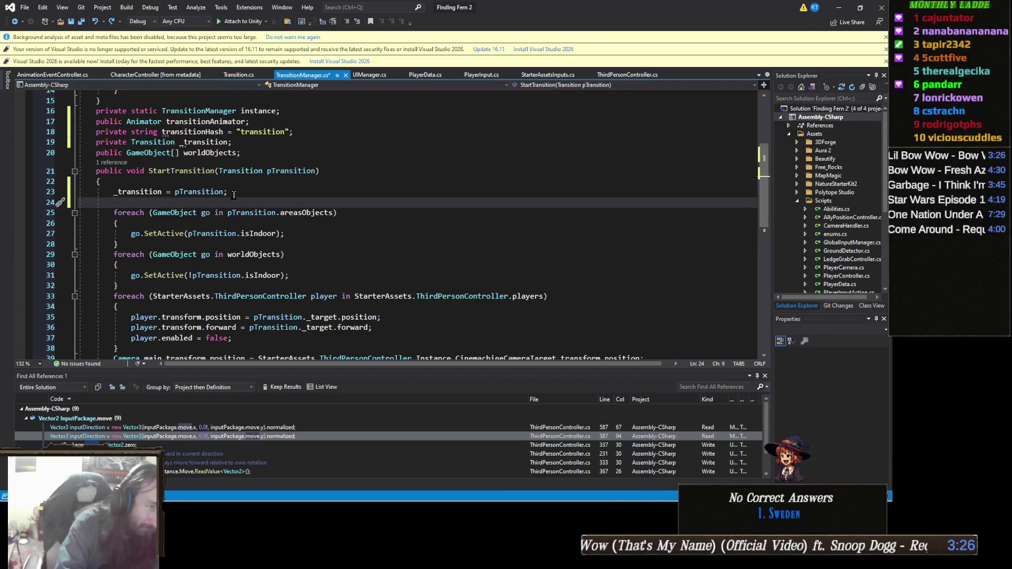
pyautogui.write('stransiti')
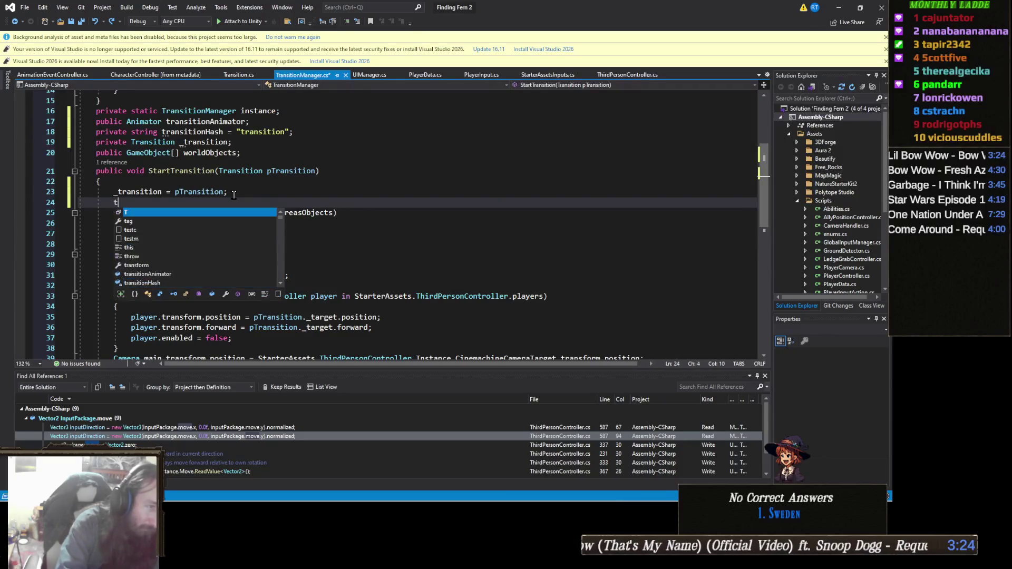
pyautogui.write('onanimator')
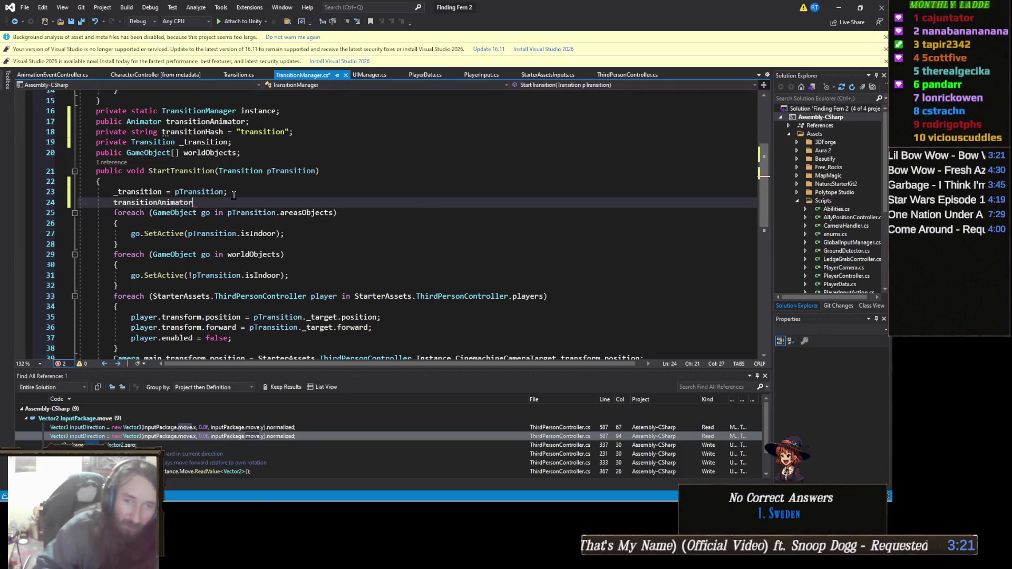
pyautogui.press('Tab')
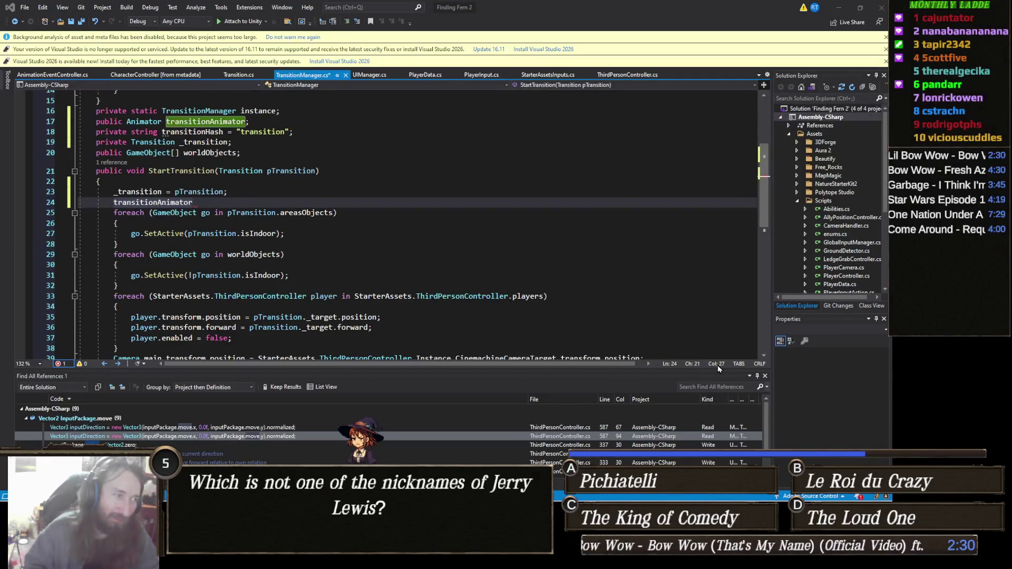
# Write transitionAnimator.Play(transitionHash, 0) on line 24 of StartTransition.
pyautogui.click(222, 203)
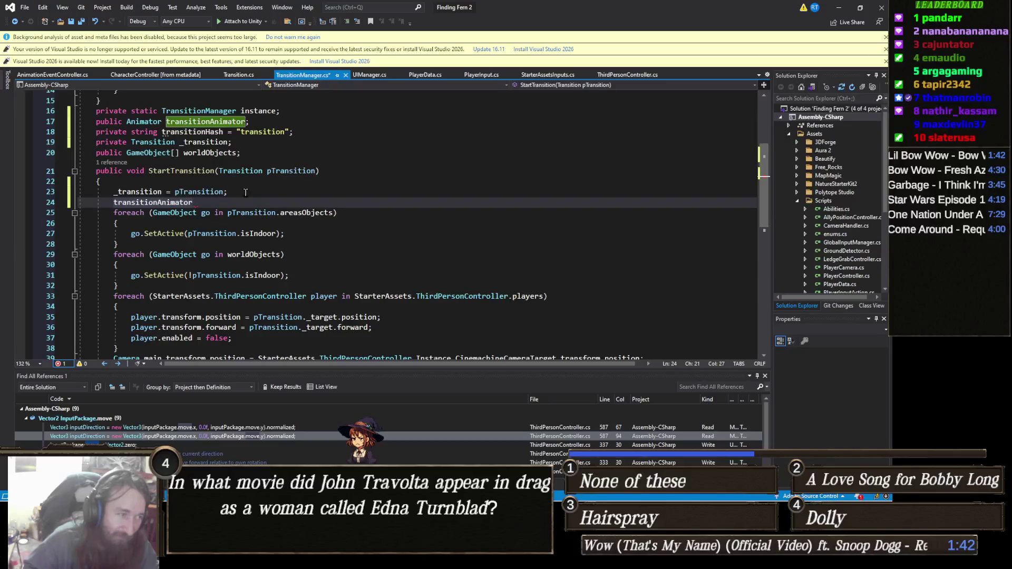
pyautogui.write('.Play(')
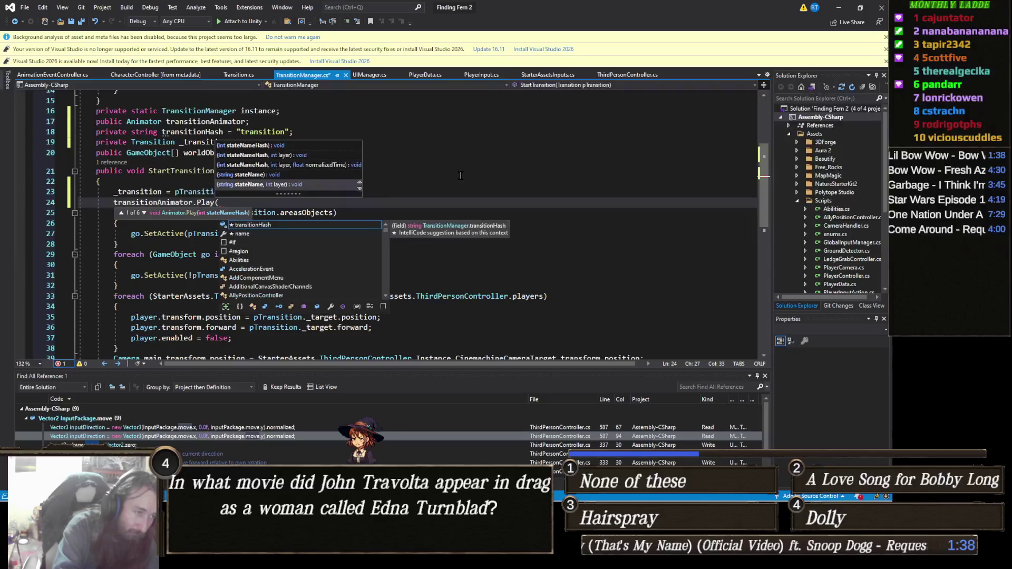
pyautogui.write('tra')
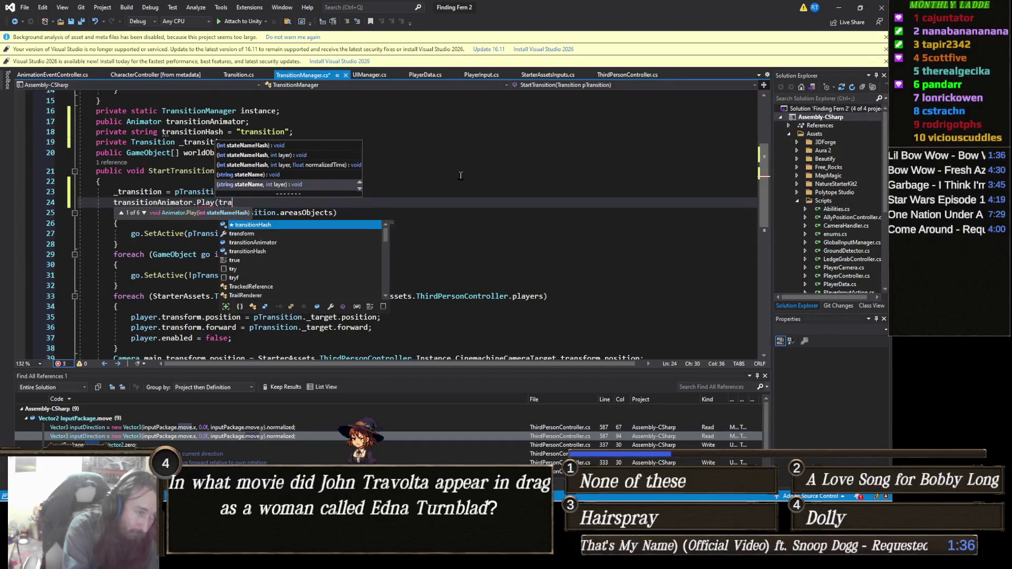
pyautogui.write('nsitionHash, 0')
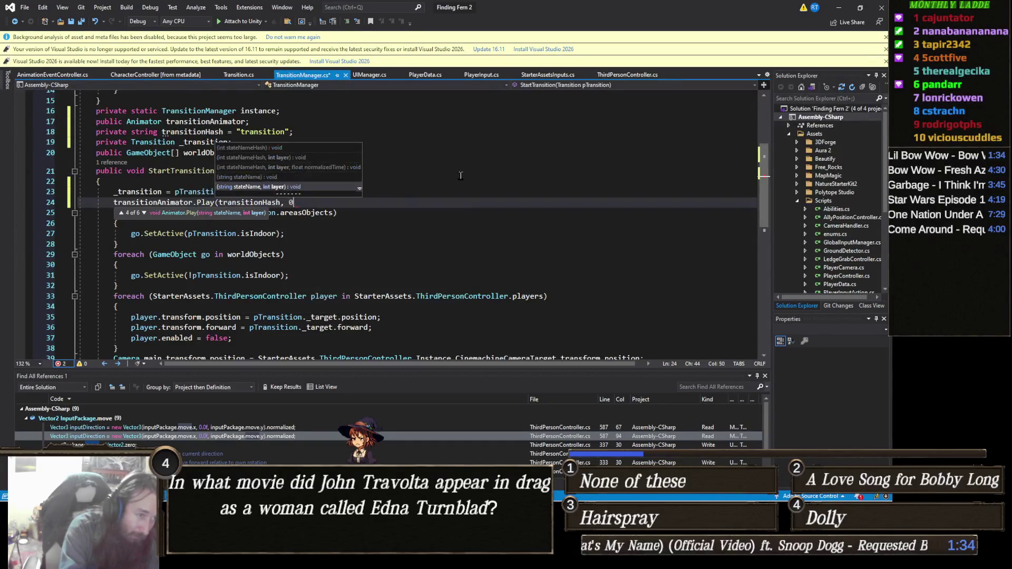
pyautogui.write(')')
# Complete the call as transitionAnimator.Play(transitionHash, 0, 0); so the state starts from the beginning.
pyautogui.press('BackSpace')
pyautogui.press('BackSpace')
pyautogui.press('BackSpace')
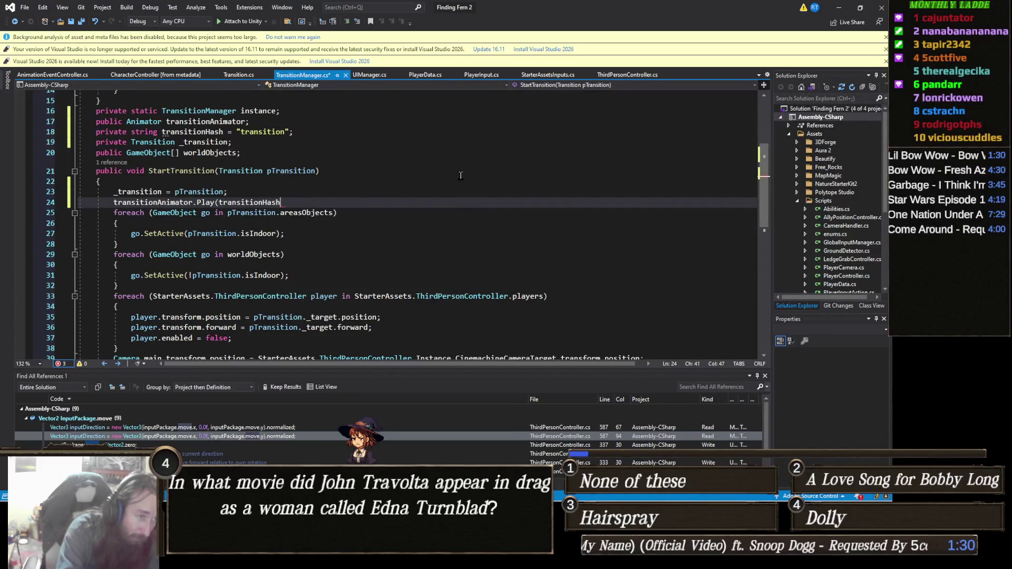
pyautogui.write(', 0')
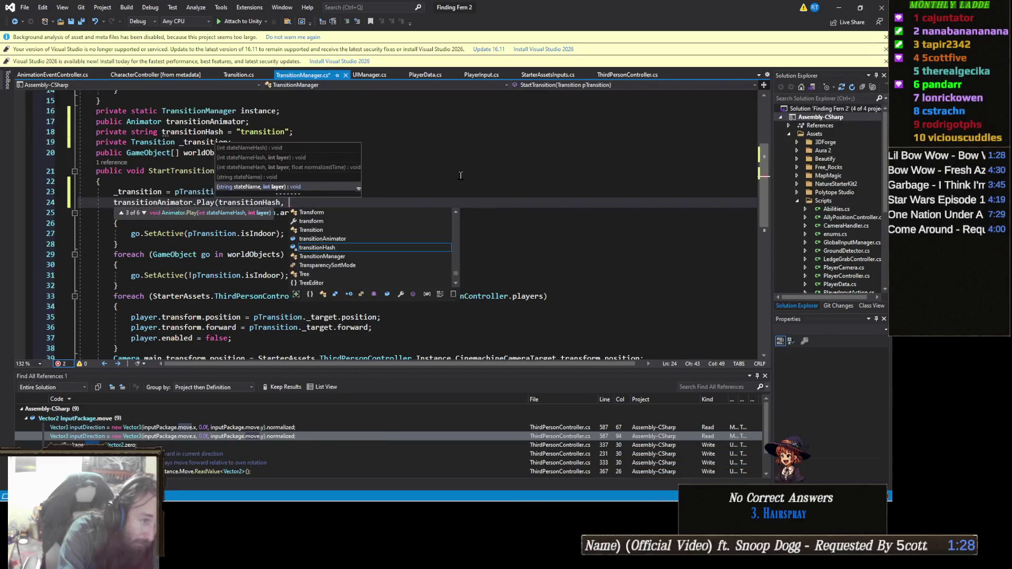
pyautogui.write(', ')
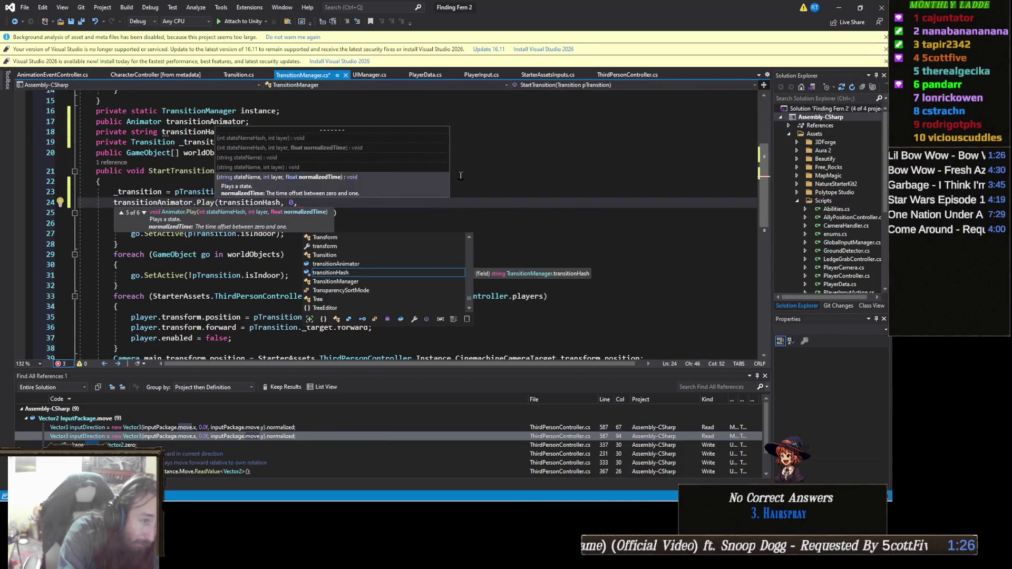
pyautogui.write('0);')
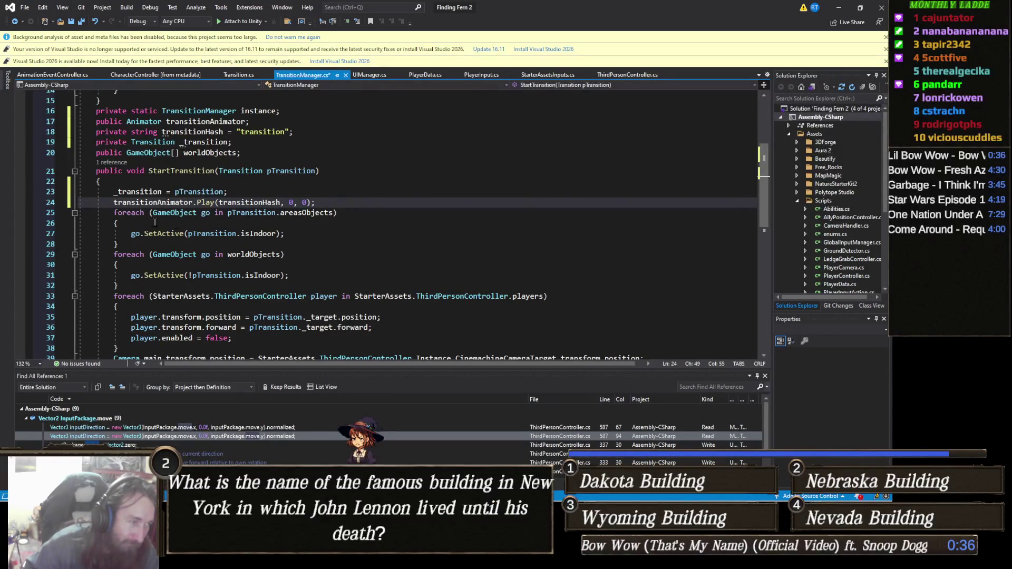
# Collapse the three foreach loops and delete StartTransition's old body after the Play line.
pyautogui.click(73, 213)
pyautogui.click(73, 223)
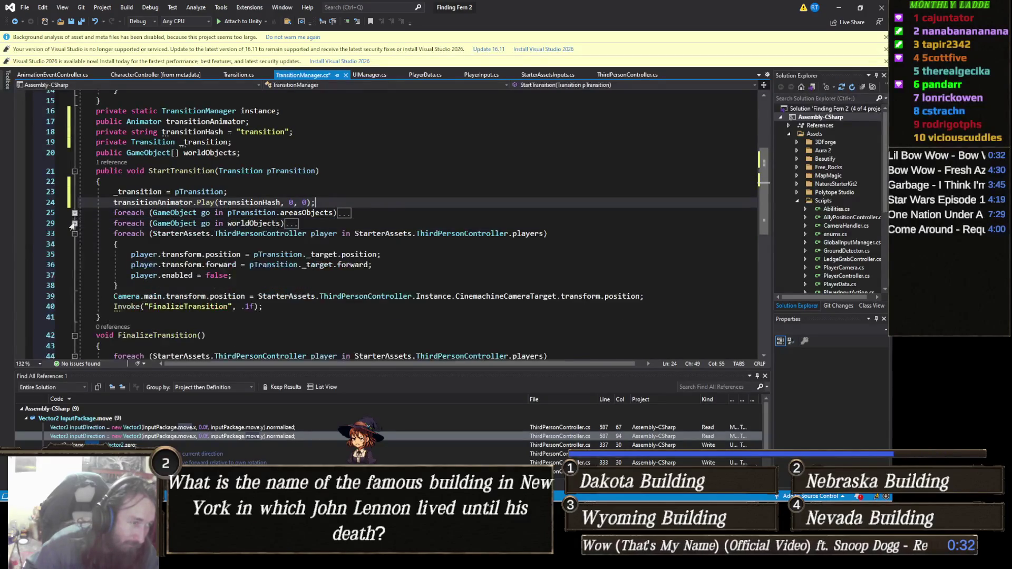
pyautogui.click(74, 234)
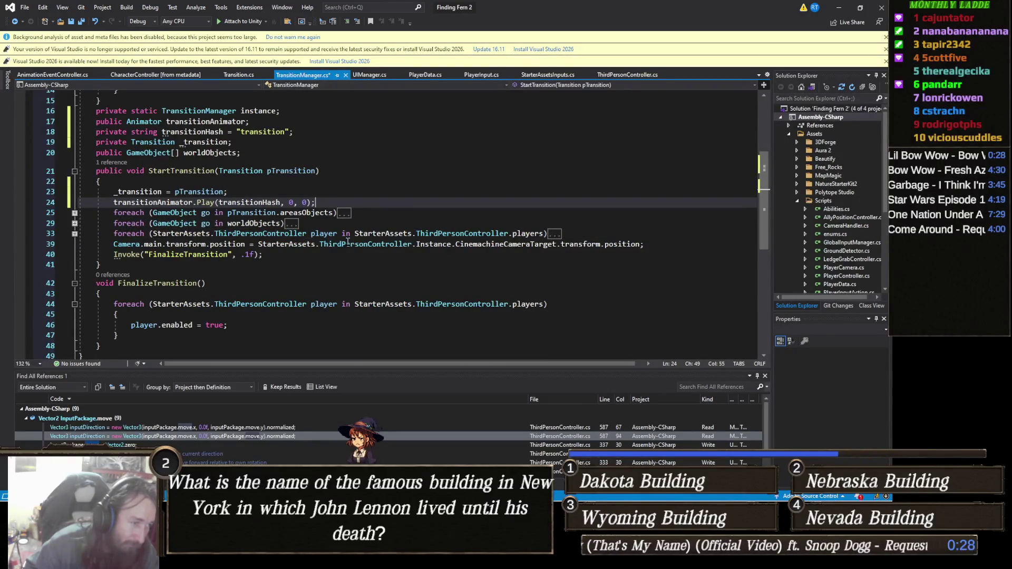
pyautogui.moveTo(263, 254); pyautogui.dragTo(2, 202)
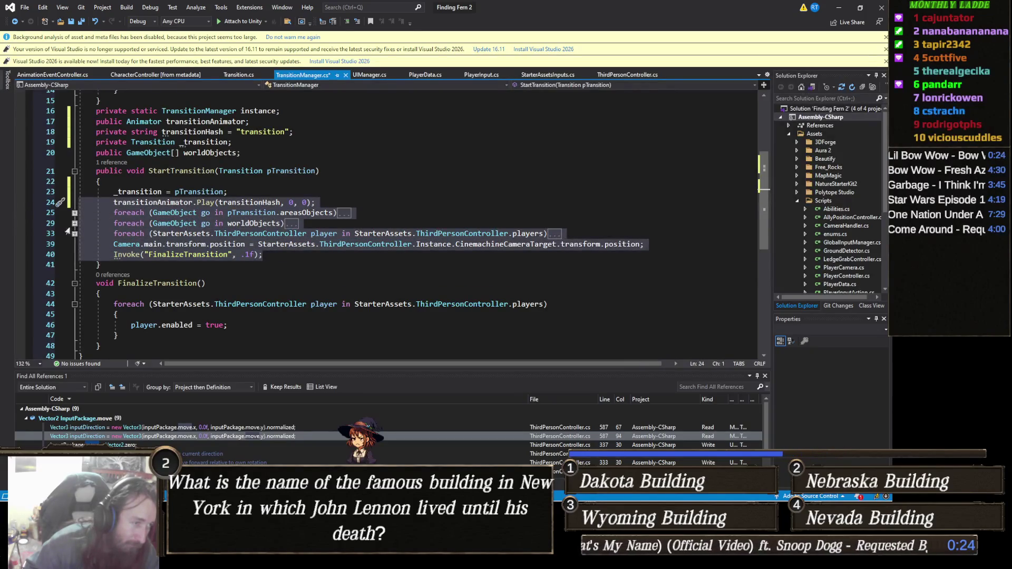
pyautogui.hotkey('shift', 'Down')
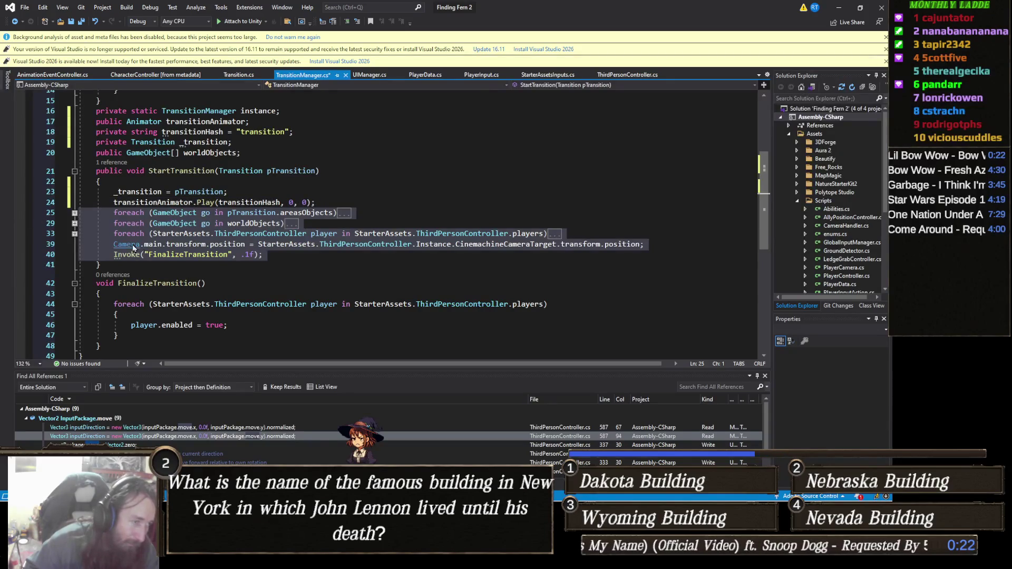
pyautogui.press('Delete')
# Tidy StartTransition's closing brace and leave a blank line after the method.
pyautogui.press('BackSpace')
pyautogui.press('Delete')
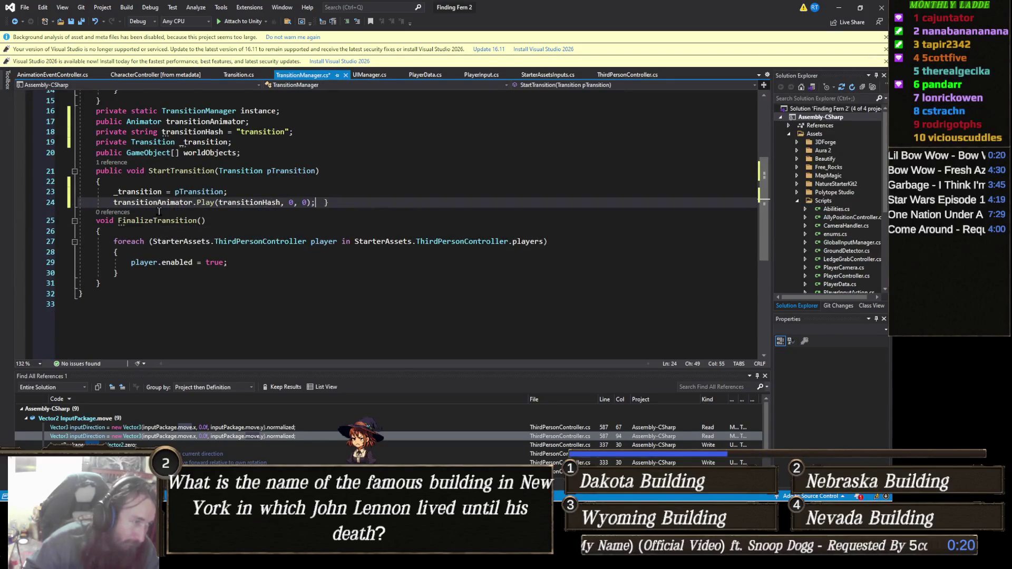
pyautogui.press('Return')
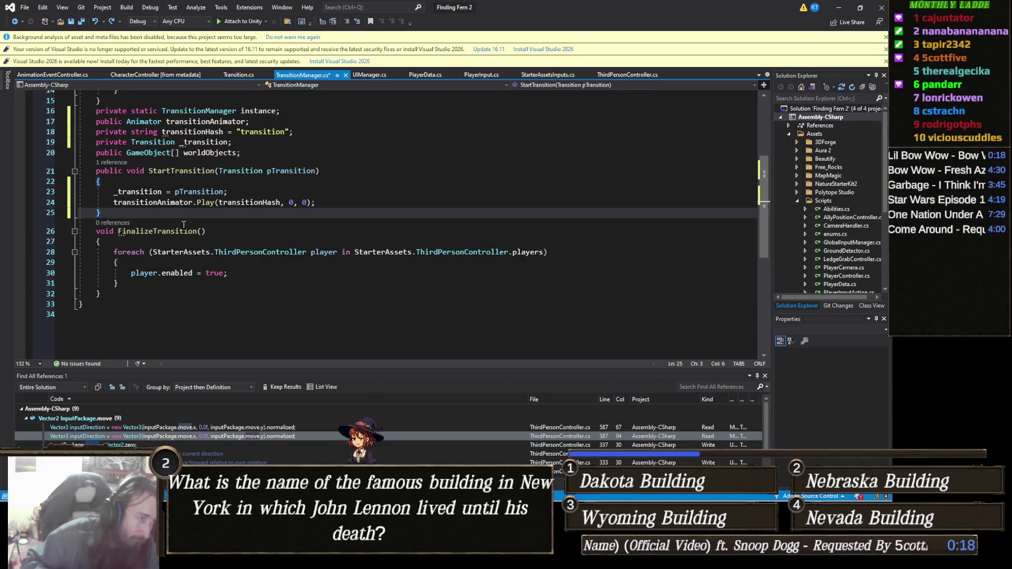
pyautogui.press('Return')
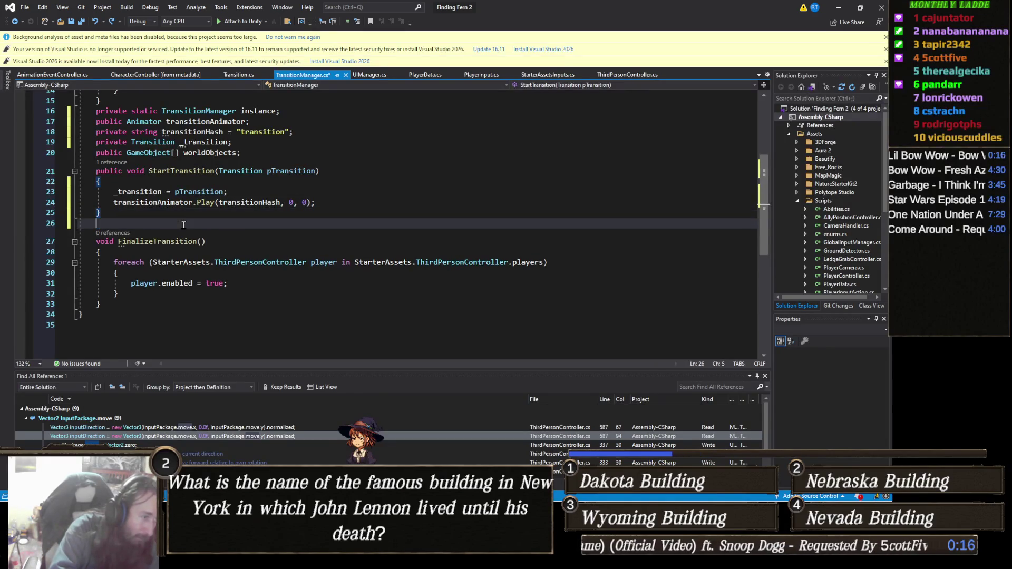
# Create public InitiateTransition() after StartTransition and paste the foreach repositioning loops into it.
pyautogui.write('v')
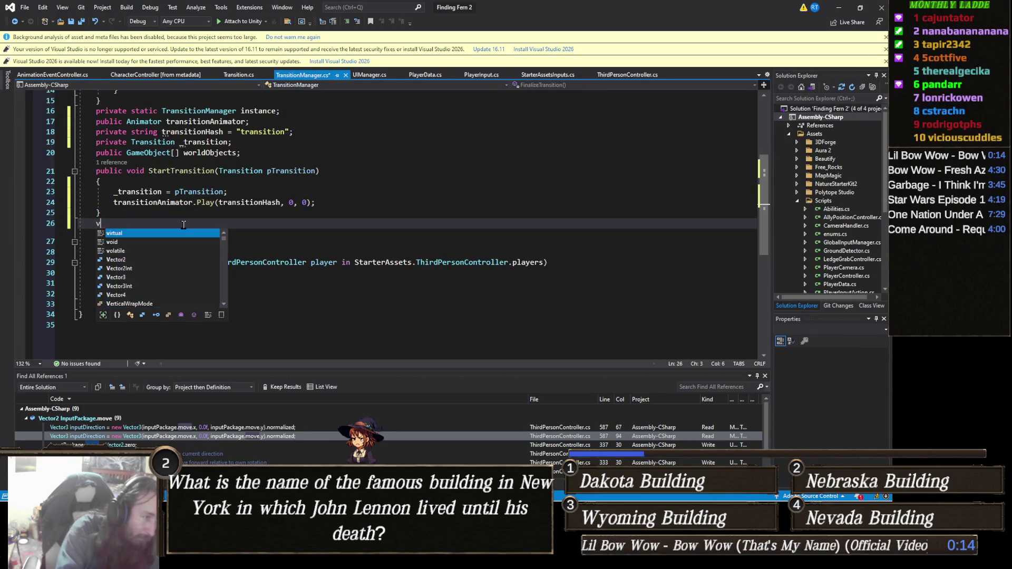
pyautogui.write('oid Transitio')
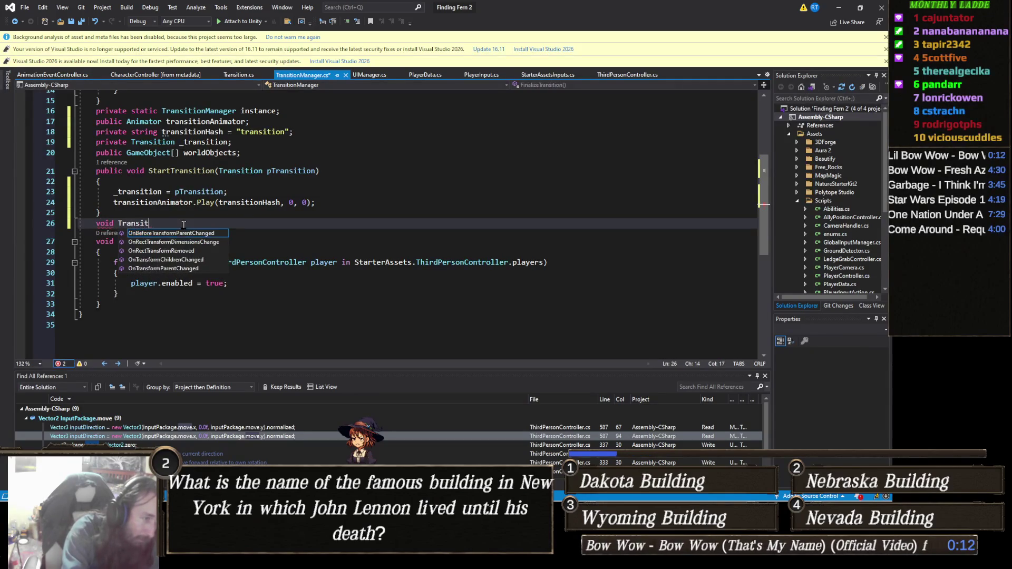
pyautogui.press('BackSpace')
pyautogui.press('BackSpace')
pyautogui.press('BackSpace')
pyautogui.write('public ')
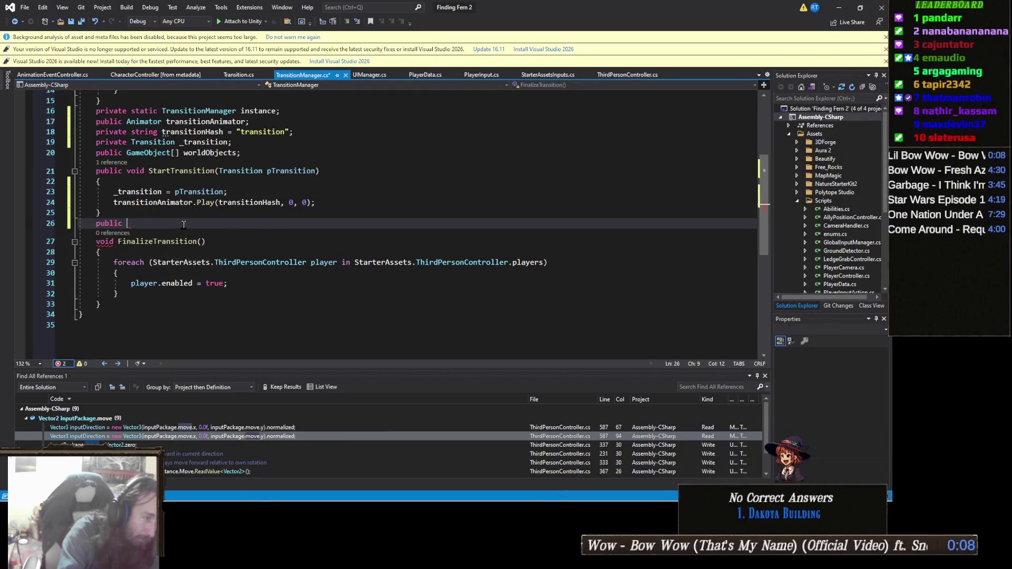
pyautogui.write('Init')
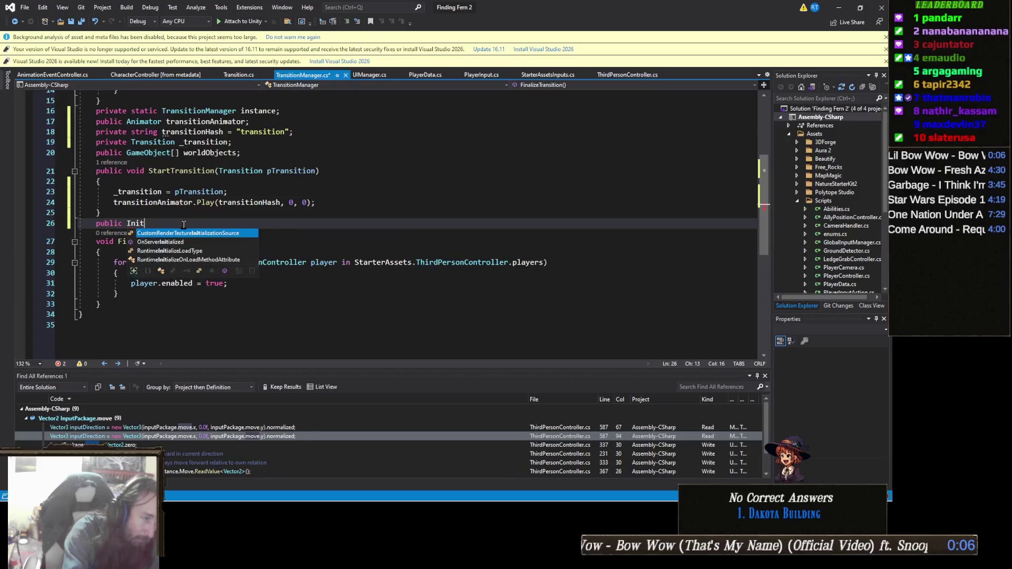
pyautogui.write('iateT')
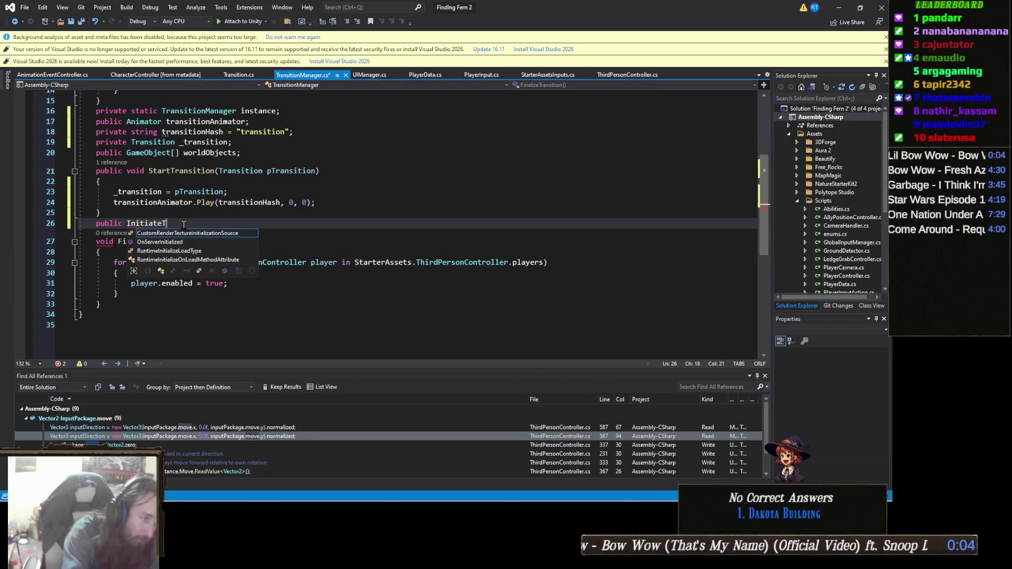
pyautogui.write('ransition()')
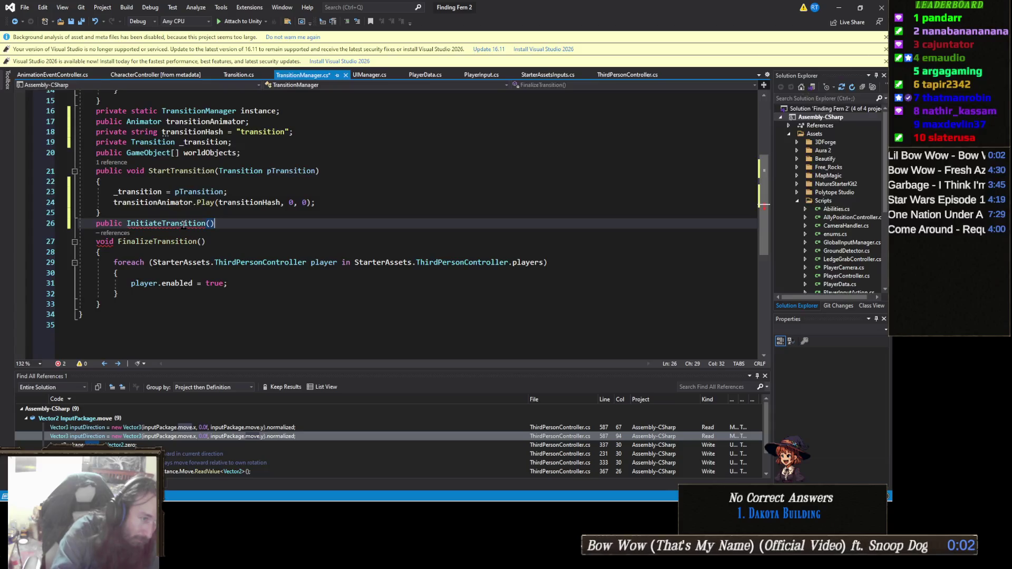
pyautogui.press('Return')
pyautogui.write('{')
pyautogui.press('Return')
pyautogui.write('foreach (GameObject go in pTransition.areasObjects)         {             go.SetActive(pTransition.isIndoor);         }         foreach (GameObject go in worldObjects)         {             go.SetActive(!pTransition.isIndoor);         }         foreach (StarterAssets.ThirdPersonController player in StarterAssets.ThirdPersonController.players)         {             player.transform.position = pTransition._target.position;             player.transform.forward = pTransition._target.forward;             player.enabled = false;         }         Camera.main.transform.position = StarterAssets.ThirdPersonController.Instance.CinemachineCameraTarget.transform.position;         Invoke("FinalizeTransition", .1f);')
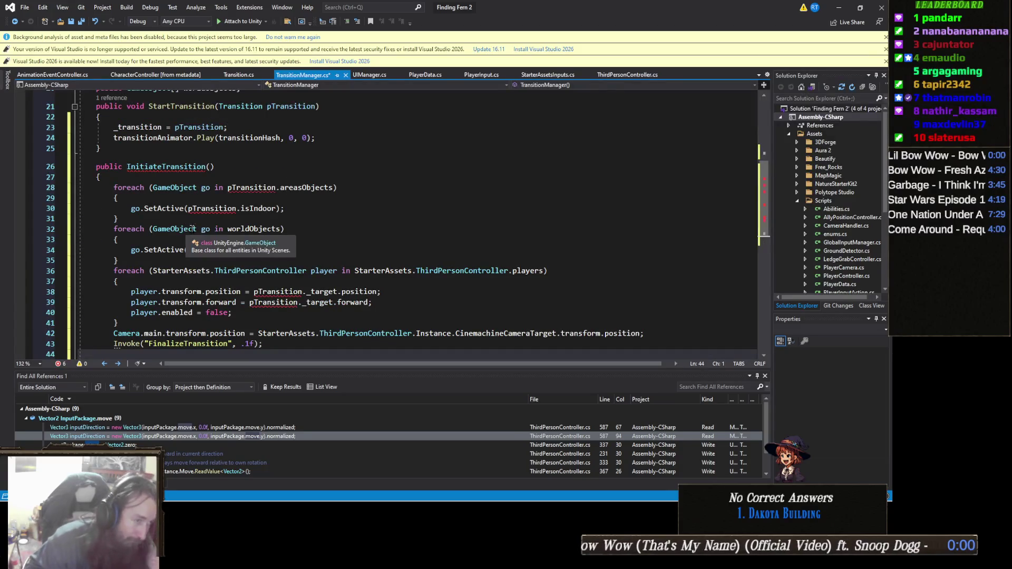
# Select the _transition field name on line 19 for copying.
pyautogui.scroll(1, 245, 160)
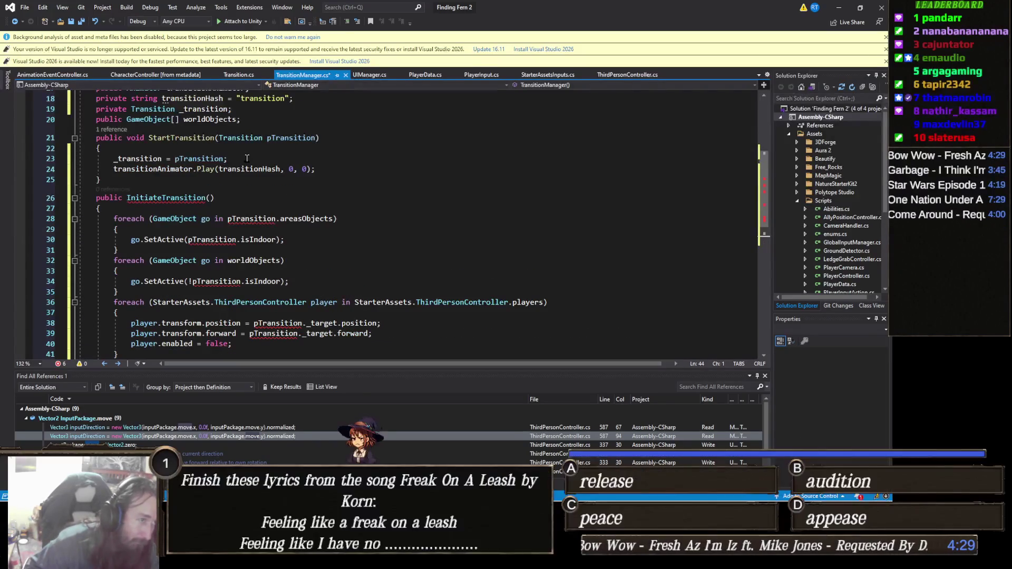
pyautogui.click(203, 108)
pyautogui.doubleClick(204, 108)
pyautogui.hotkey('ctrl', 'c')
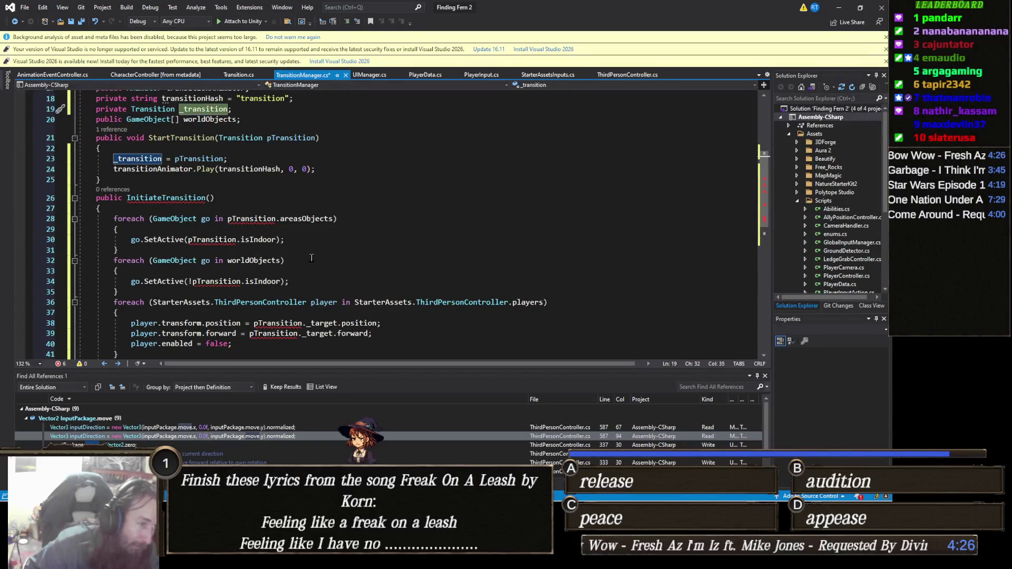
# Replace pTransition with _transition on lines 30, 28 and 34 of InitiateTransition.
pyautogui.scroll(-1, 255, 250)
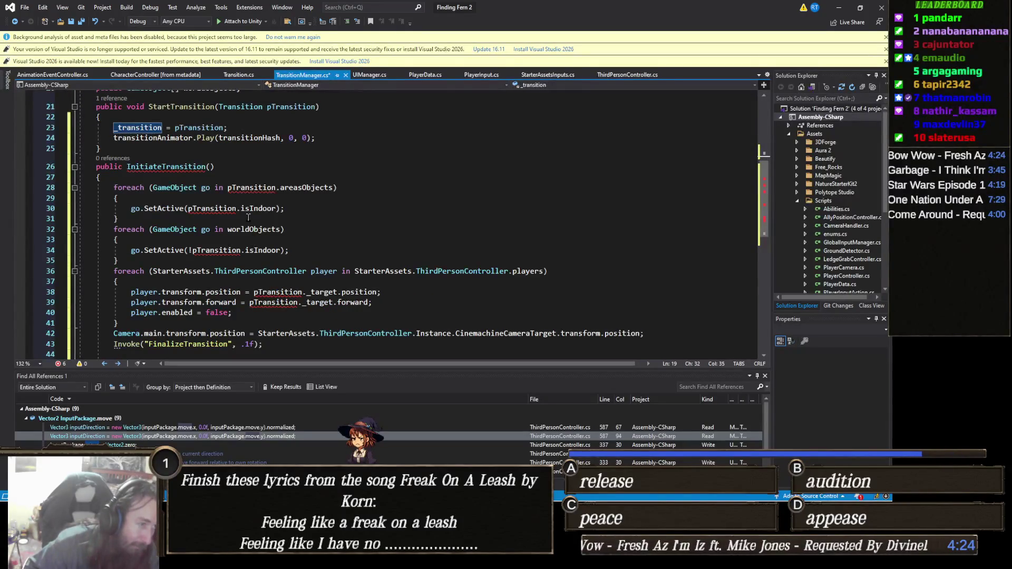
pyautogui.doubleClick(212, 209)
pyautogui.hotkey('ctrl', 'v')
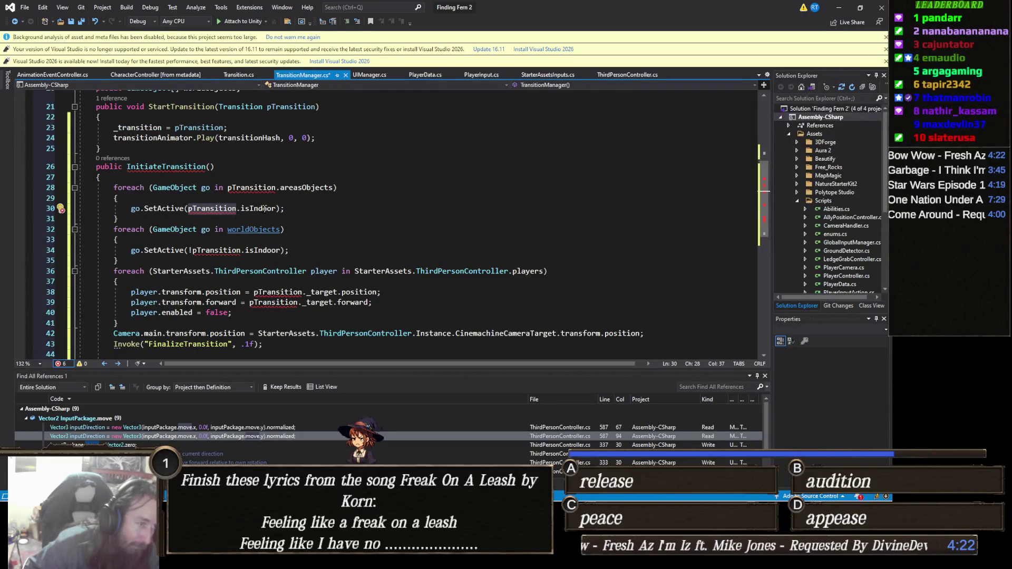
pyautogui.doubleClick(249, 187)
pyautogui.hotkey('ctrl', 'v')
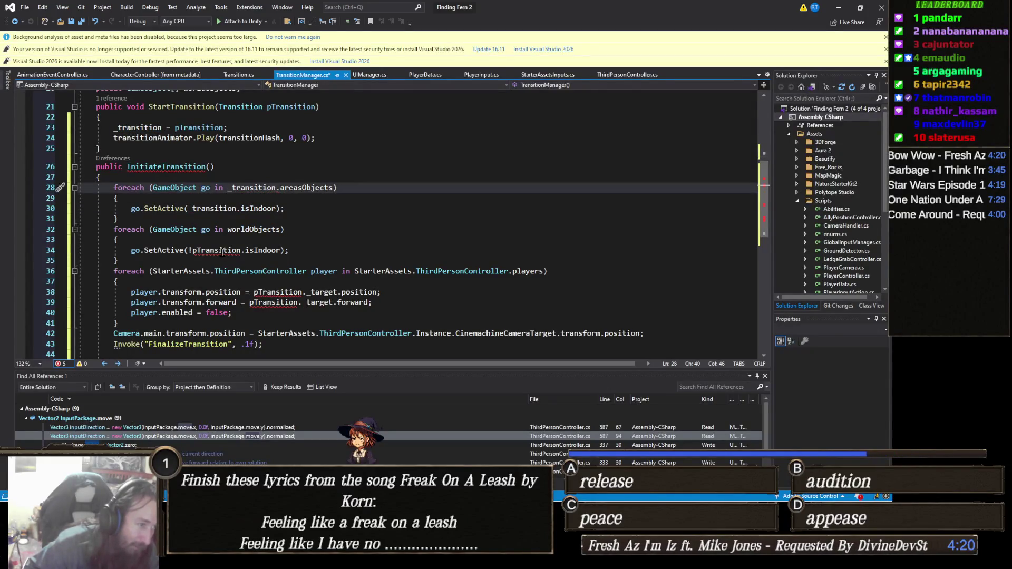
pyautogui.doubleClick(222, 251)
pyautogui.hotkey('ctrl', 'v')
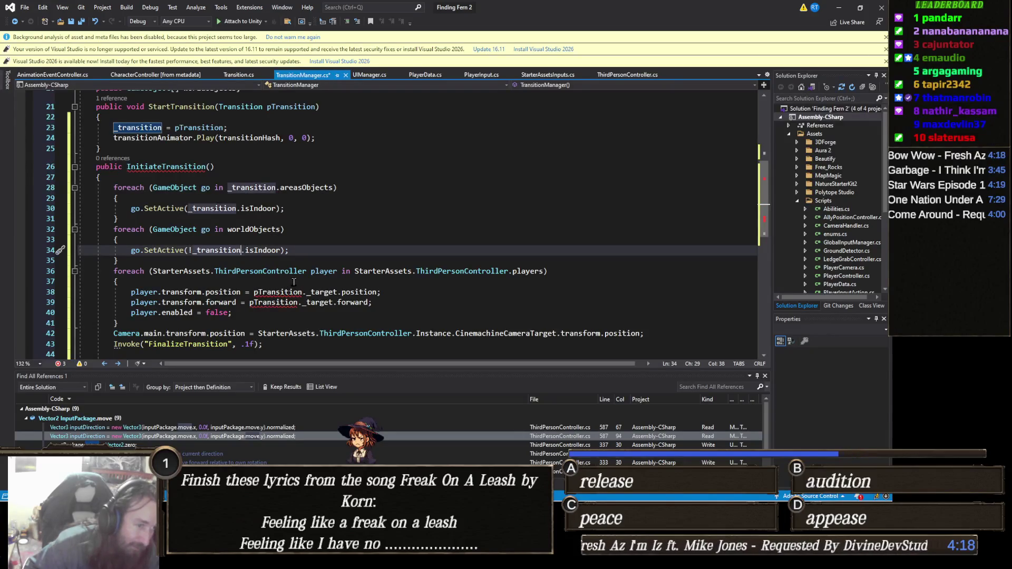
# Replace the remaining pTransition uses on lines 38 and 39 with _transition.
pyautogui.scroll(-1, 468, 252)
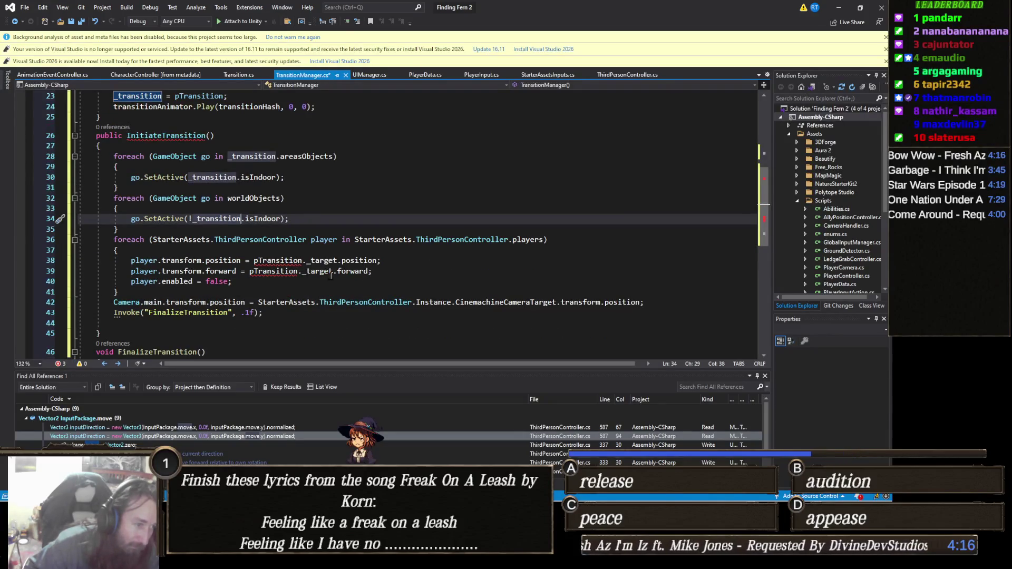
pyautogui.doubleClick(288, 260)
pyautogui.hotkey('ctrl', 'v')
pyautogui.doubleClick(288, 271)
pyautogui.hotkey('ctrl', 'v')
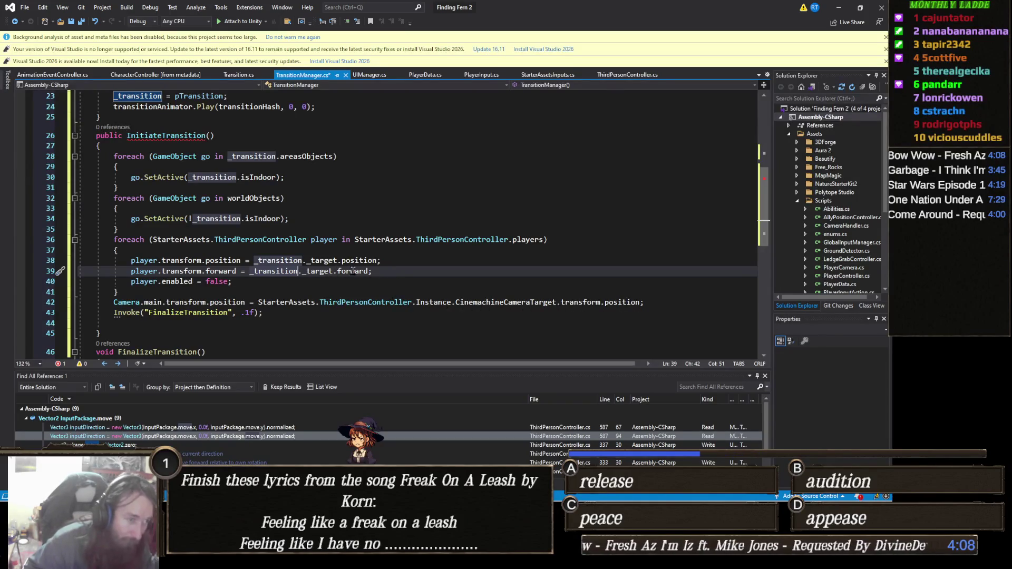
pyautogui.scroll(2, 274, 239)
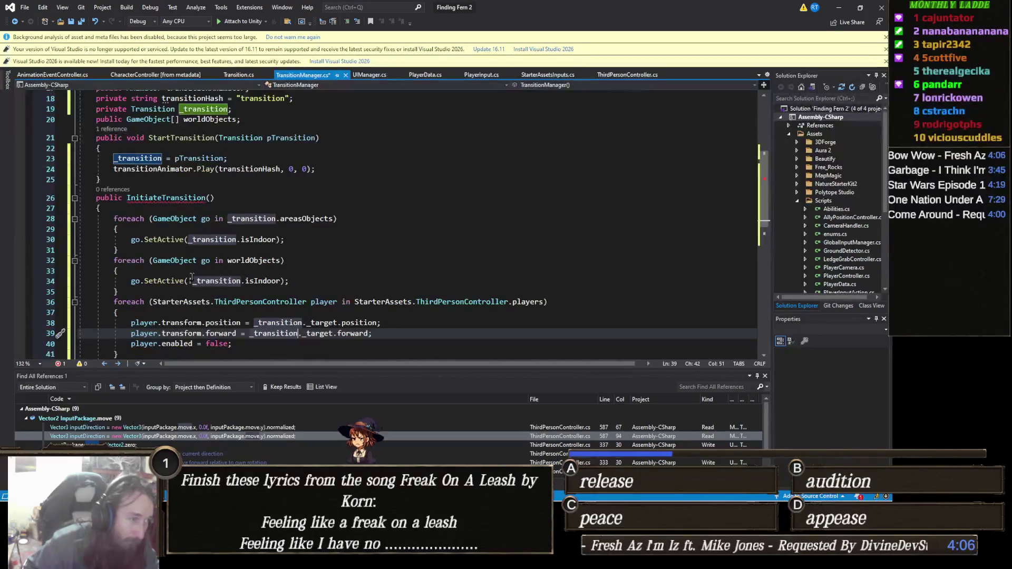
pyautogui.click(123, 198)
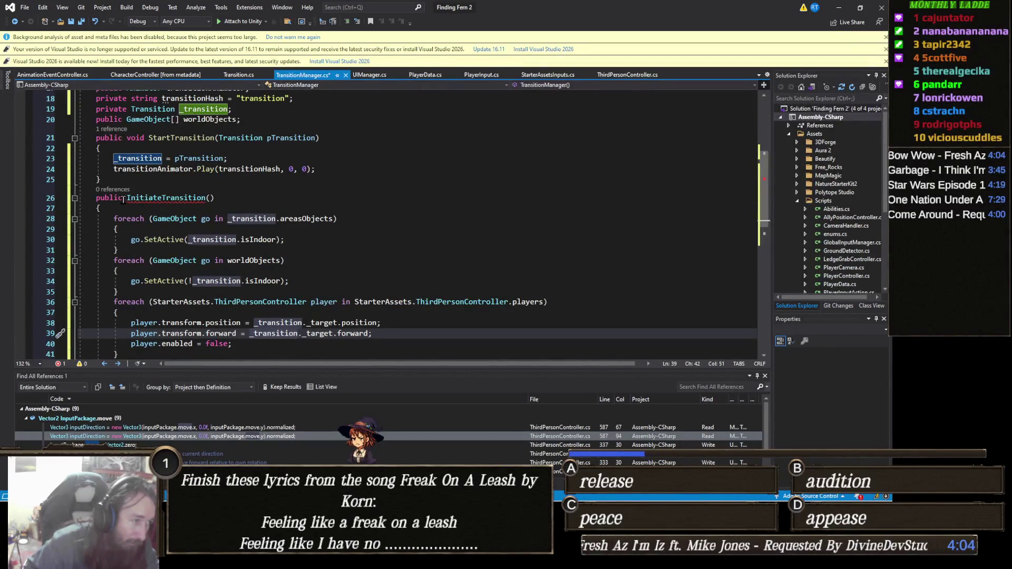
# Declare InitiateTransition as 'public void' in TransitionManager.cs, then minimize Visual Studio to return to Unity.
pyautogui.write('void')
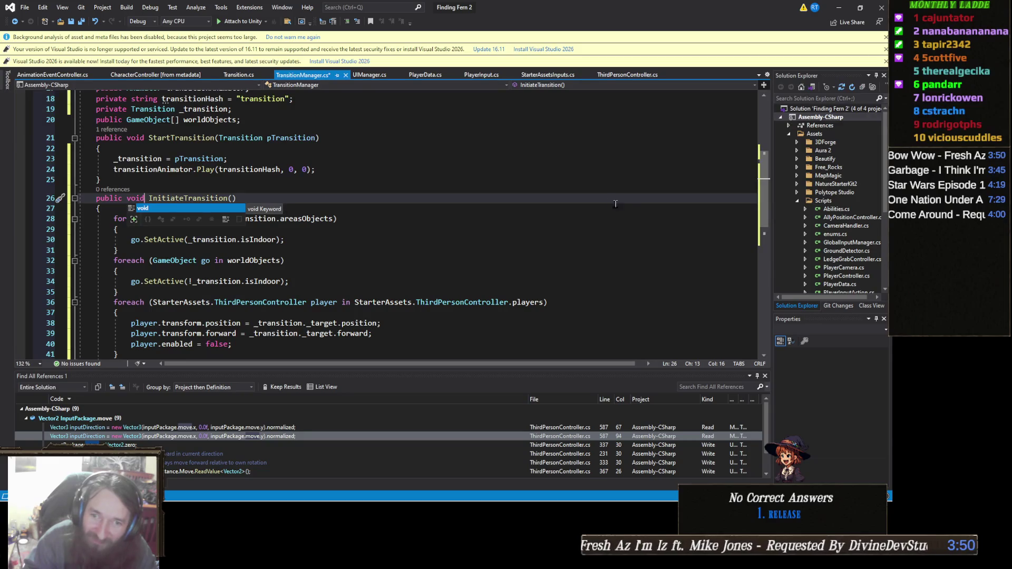
pyautogui.click(353, 246)
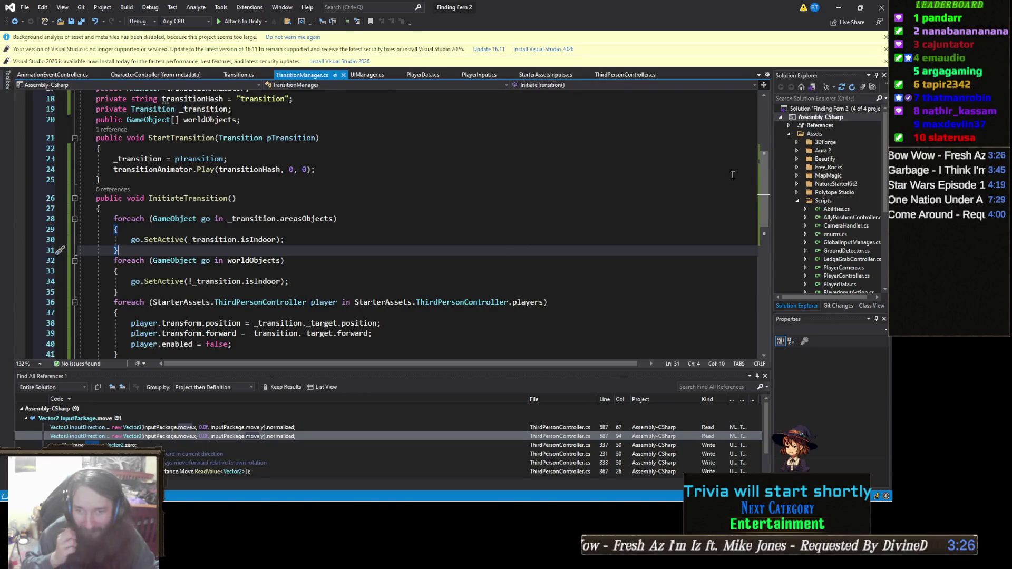
pyautogui.click(838, 7)
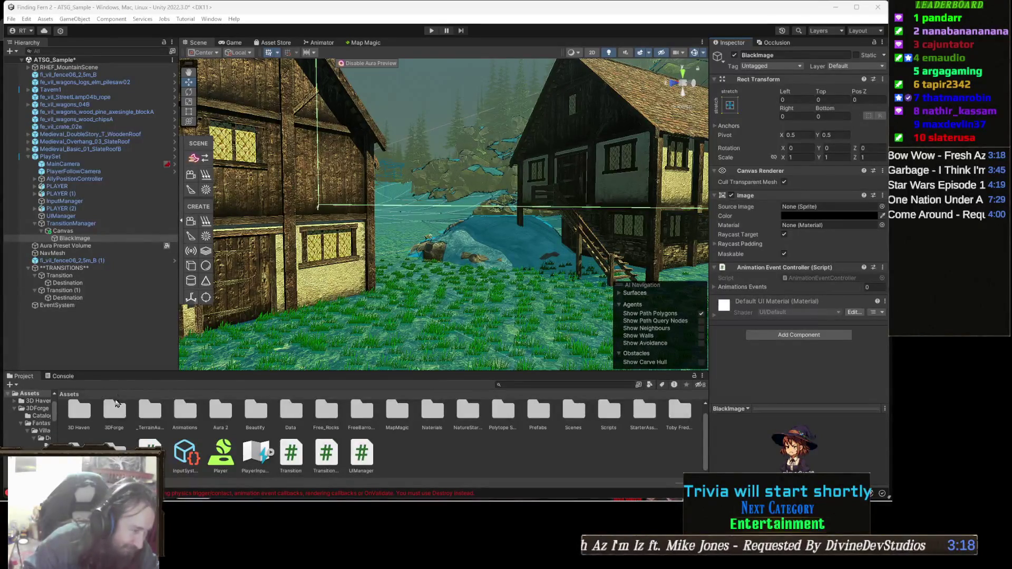
# Clear the console errors and add one event with a callback on BlackImage's Animation Event Controller.
pyautogui.click(59, 376)
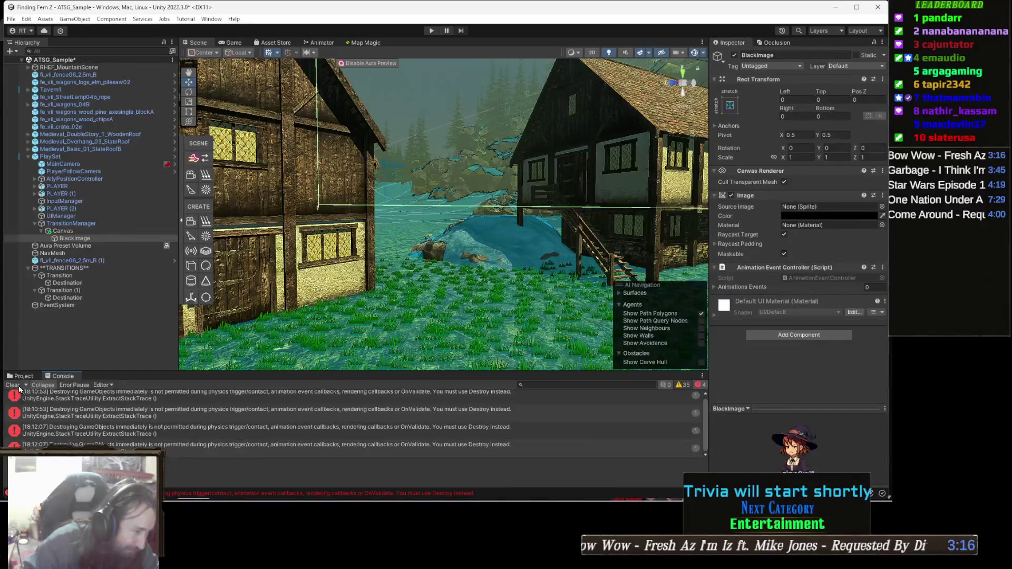
pyautogui.click(12, 387)
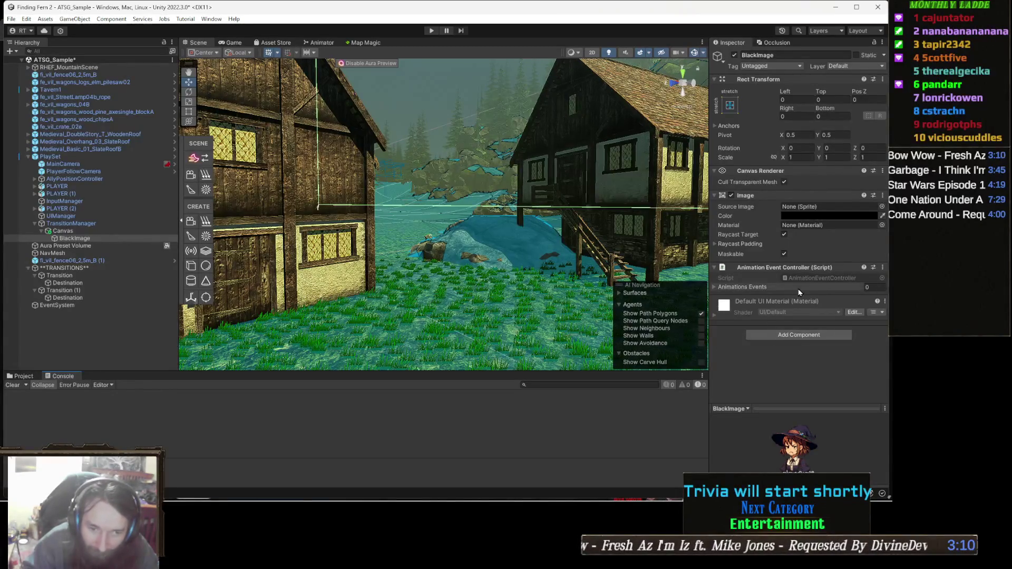
pyautogui.click(761, 288)
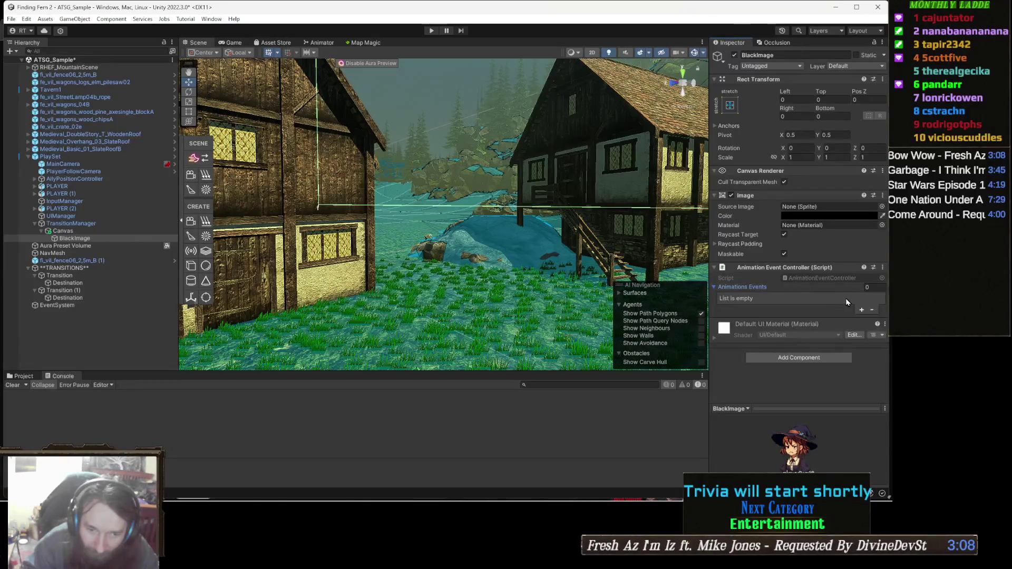
pyautogui.click(862, 311)
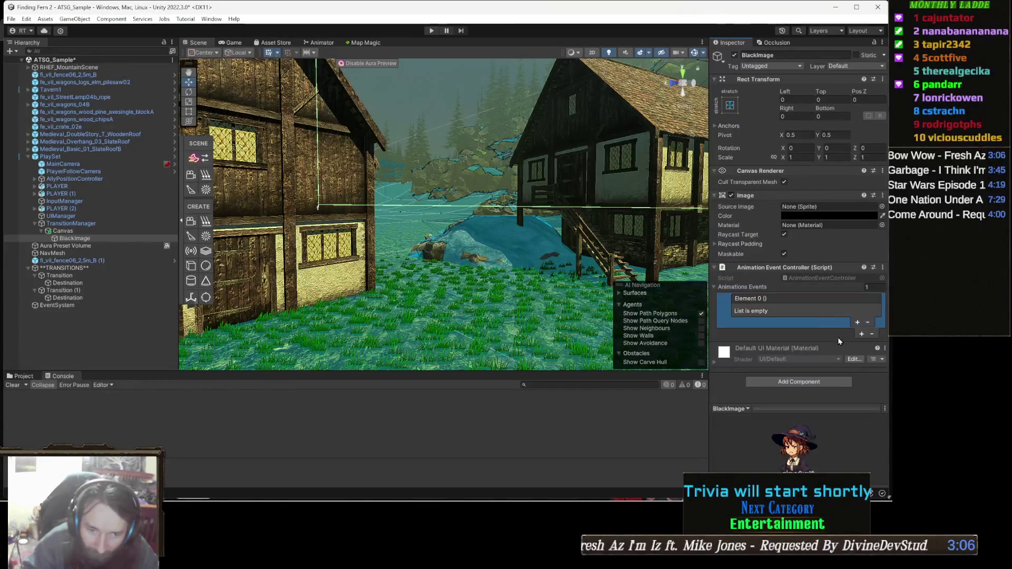
pyautogui.click(858, 322)
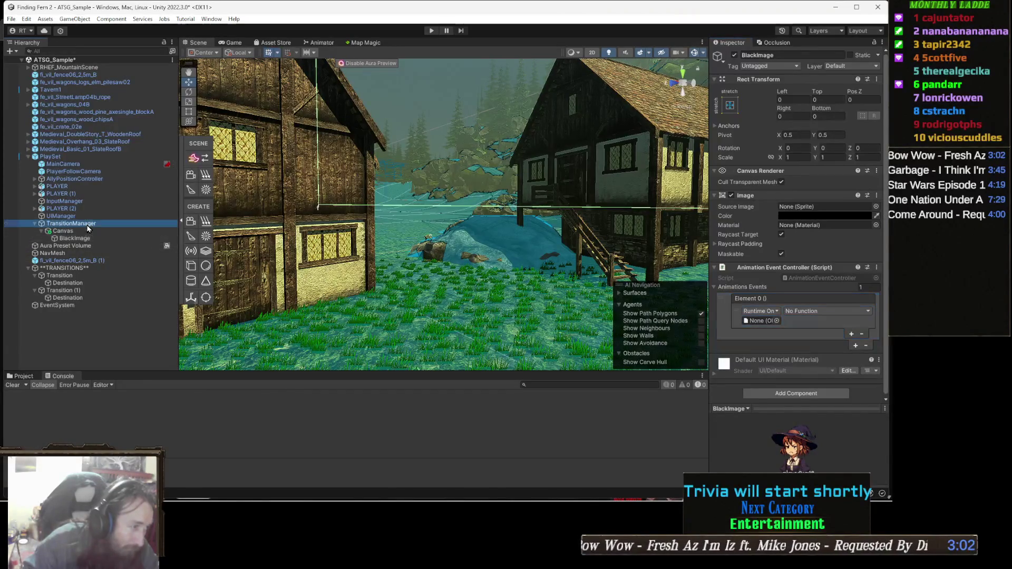
# Point the callback at TransitionManager and choose TransitionManager > InitiateTransition() as its function.
pyautogui.moveTo(767, 290); pyautogui.dragTo(761, 320)
pyautogui.click(822, 311)
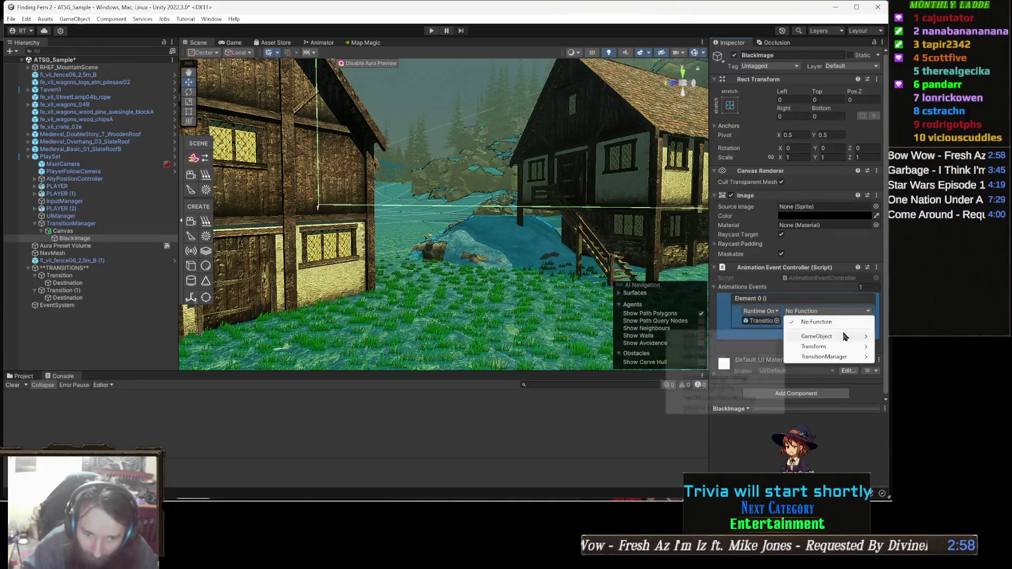
pyautogui.moveTo(830, 359)
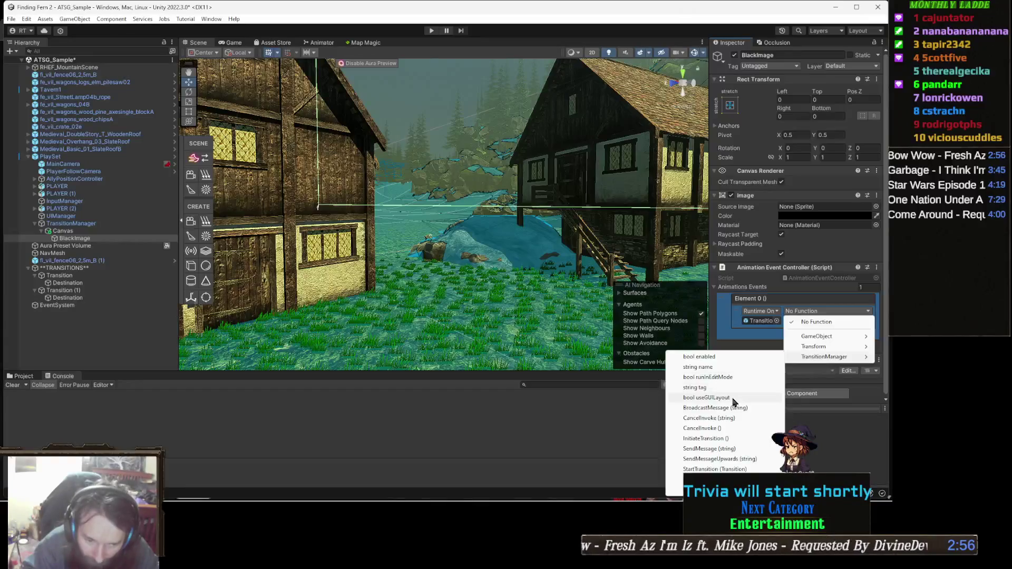
pyautogui.click(718, 440)
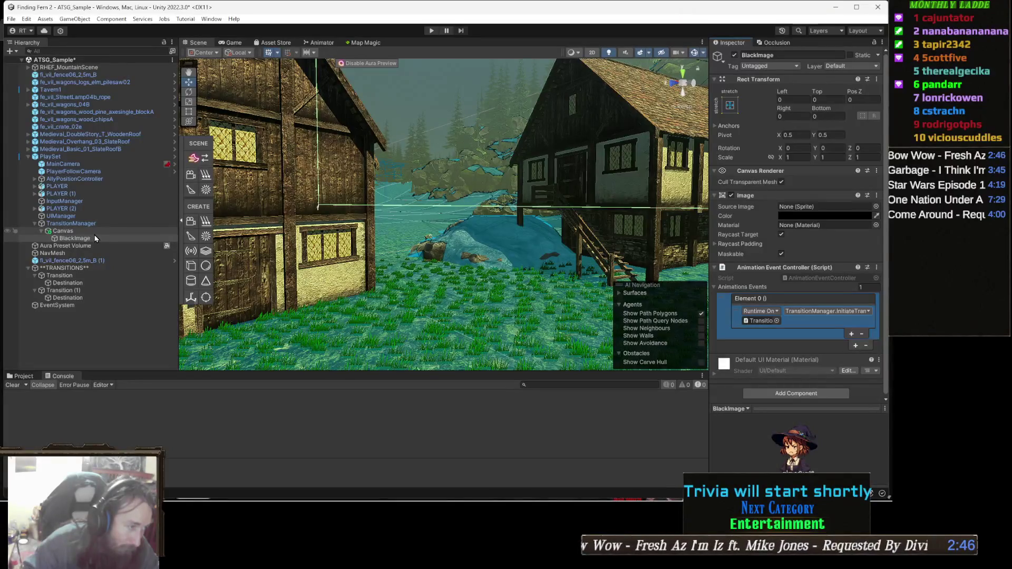
pyautogui.click(31, 376)
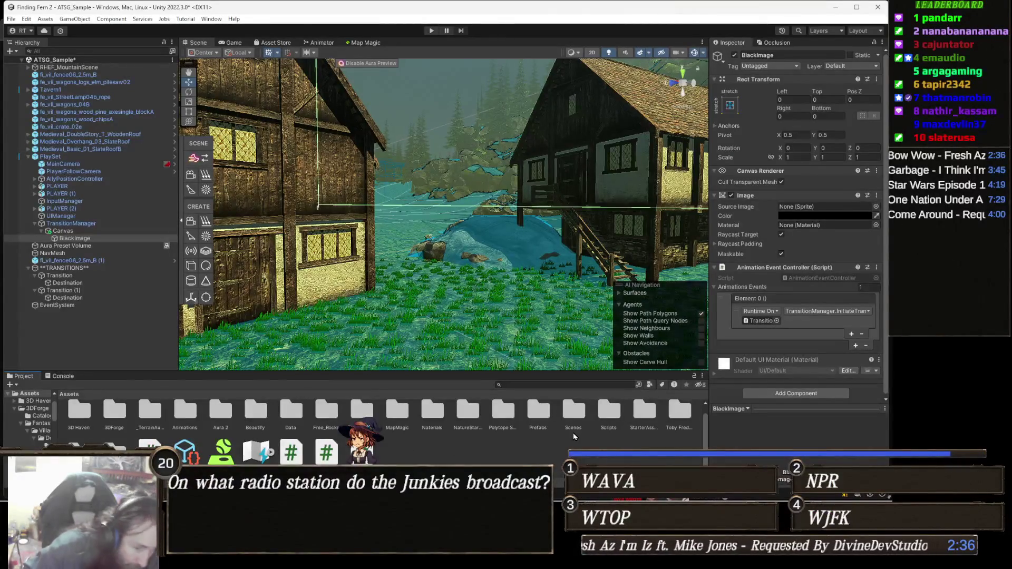
# Create a folder named UI in Assets and open it.
pyautogui.rightClick(496, 451)
pyautogui.moveTo(543, 188)
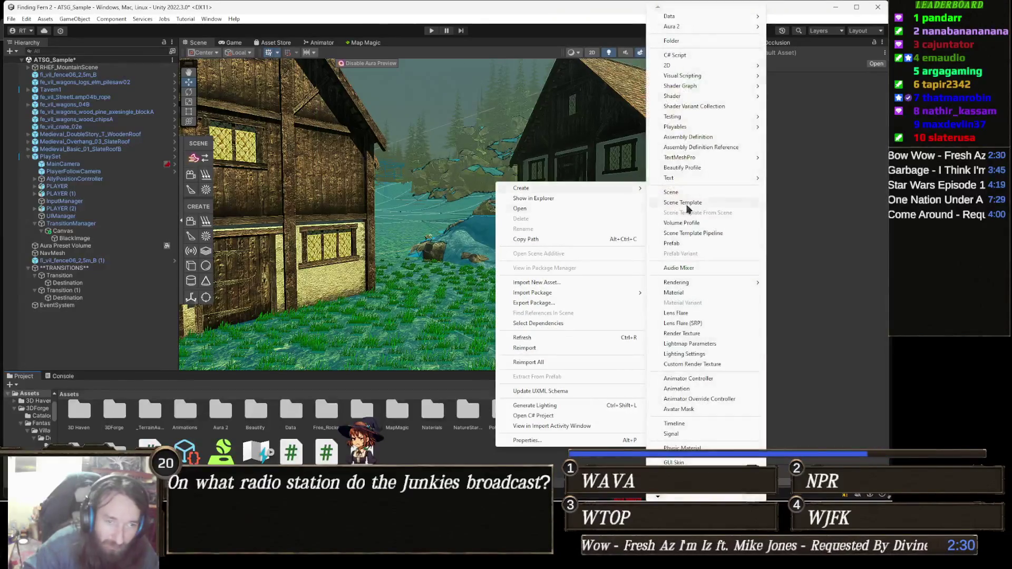
pyautogui.click(685, 43)
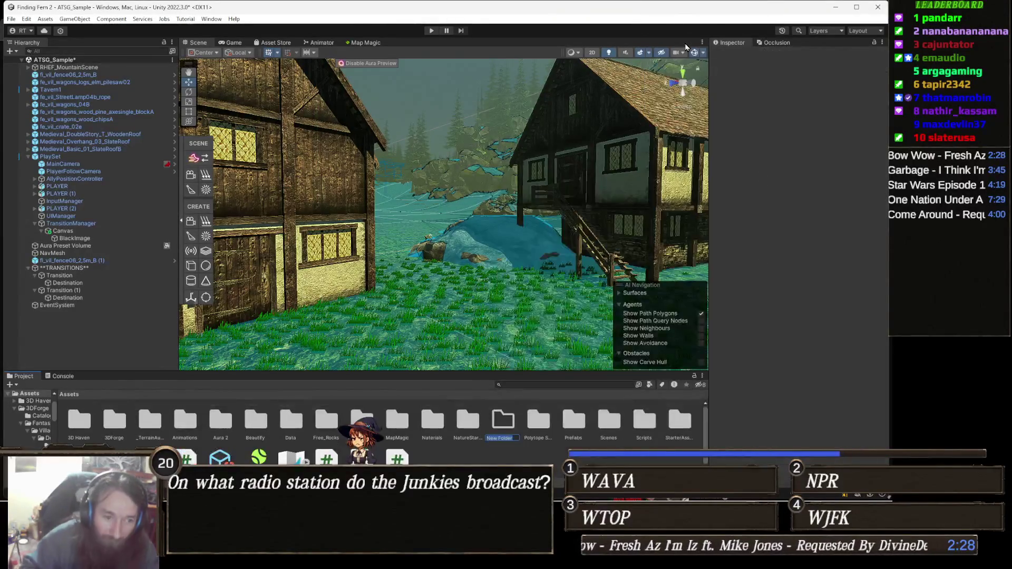
pyautogui.write('UI')
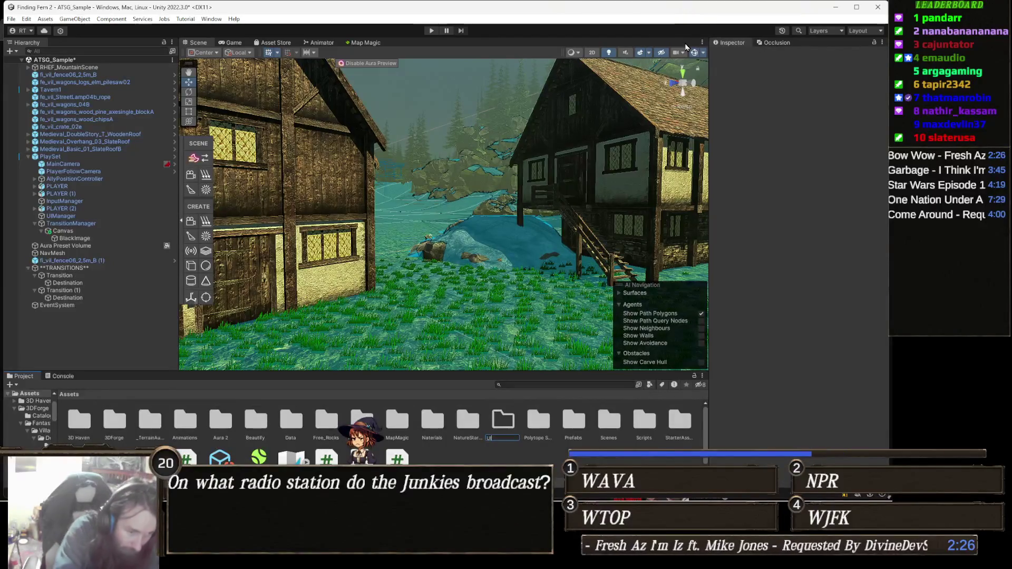
pyautogui.press('Return')
pyautogui.press('Return')
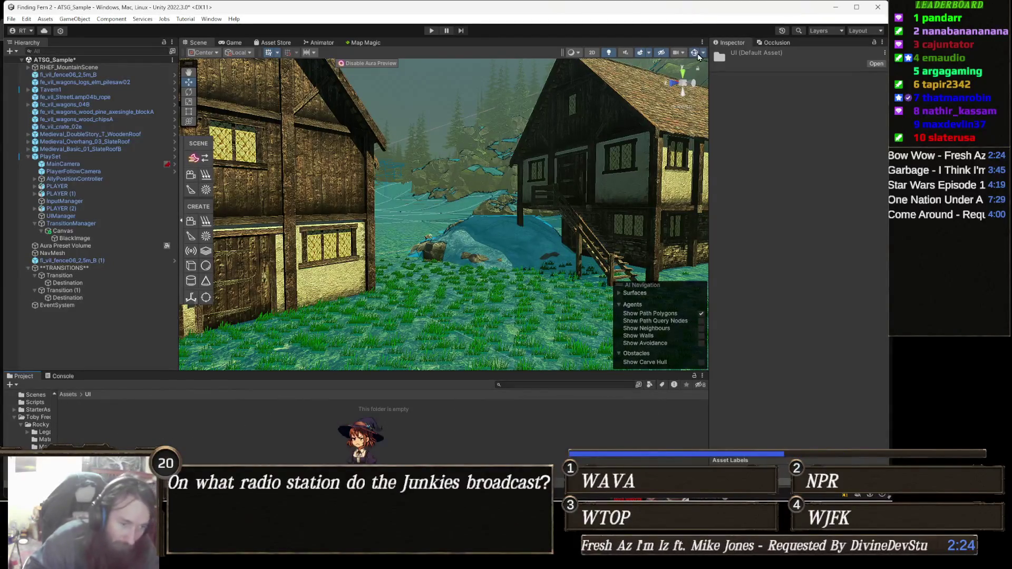
# Create an Animations folder inside UI and open it.
pyautogui.rightClick(521, 437)
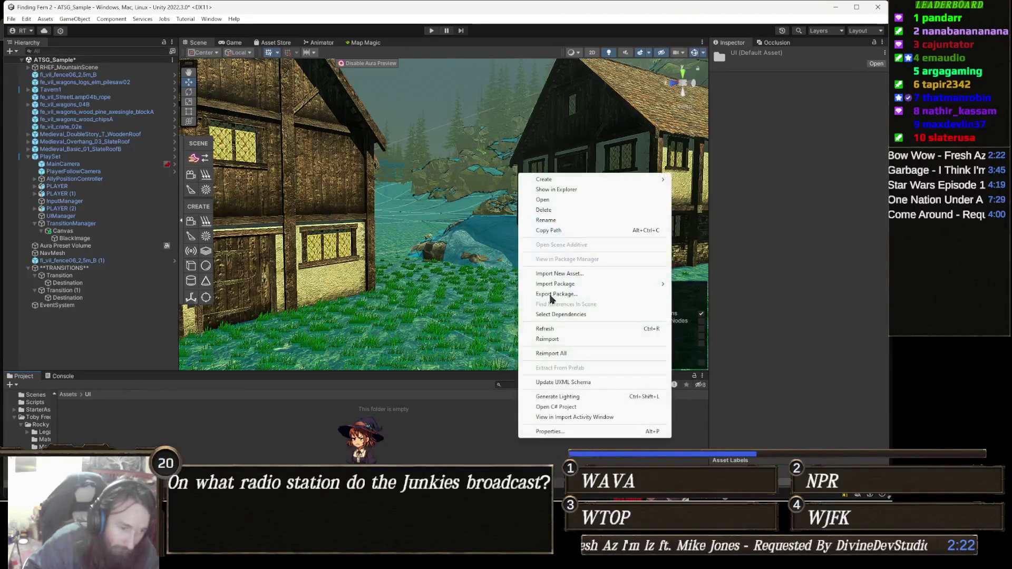
pyautogui.moveTo(559, 179)
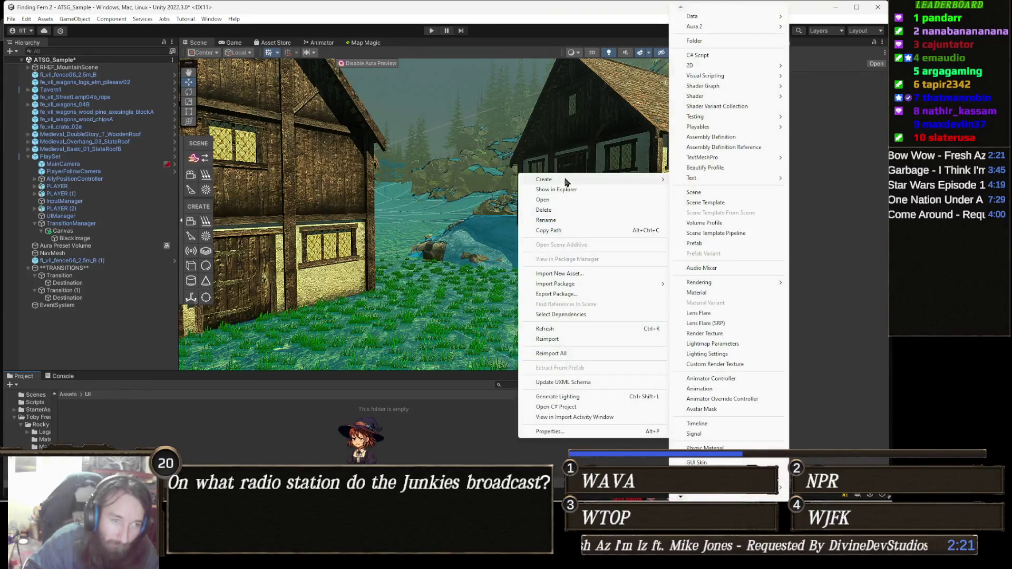
pyautogui.click(715, 41)
pyautogui.write('Animations')
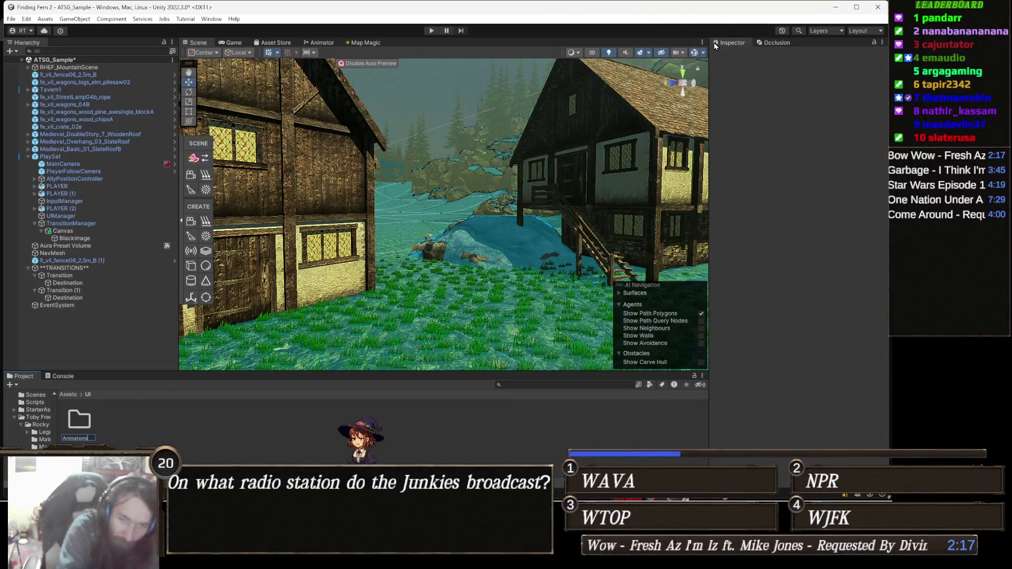
pyautogui.press('Return')
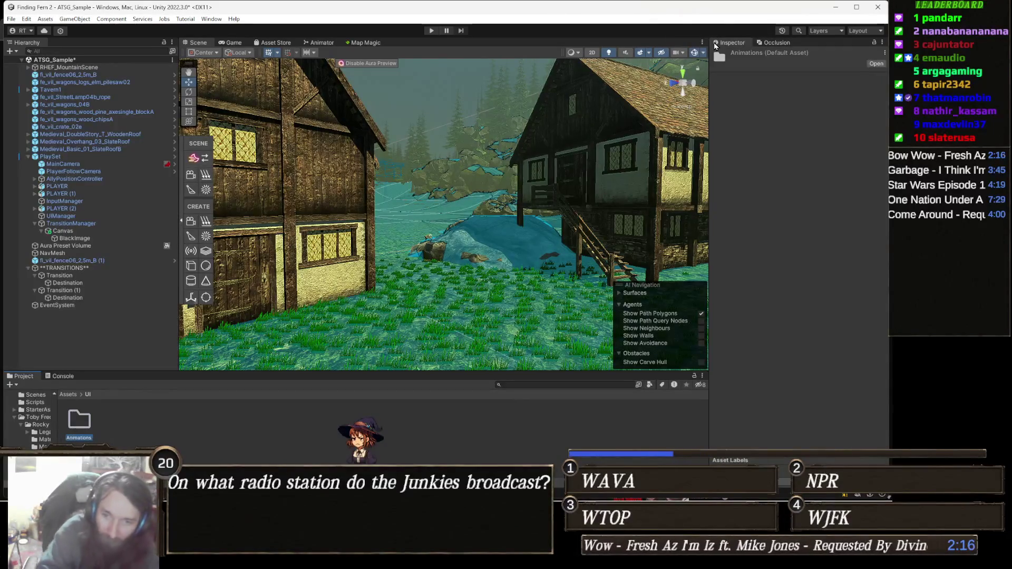
pyautogui.press('Return')
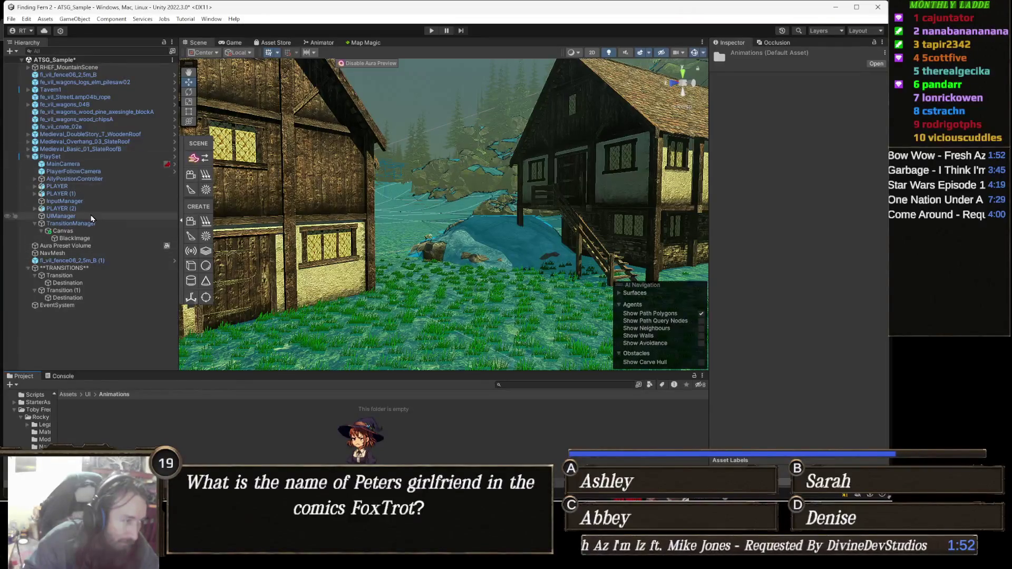
# Set the Sort Order of the Canvas under TransitionManager to 6.
pyautogui.doubleClick(87, 234)
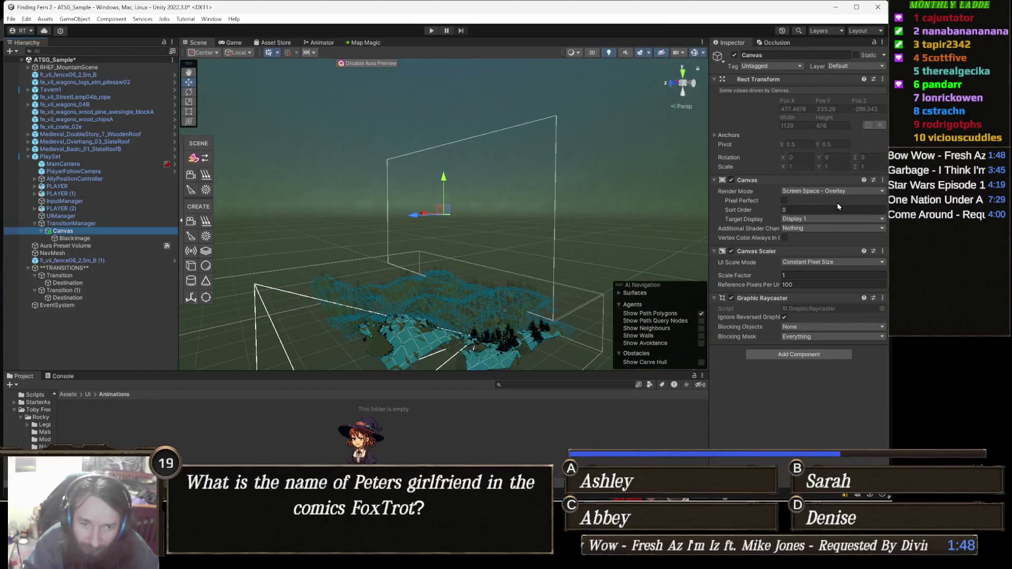
pyautogui.click(800, 210)
pyautogui.write('6')
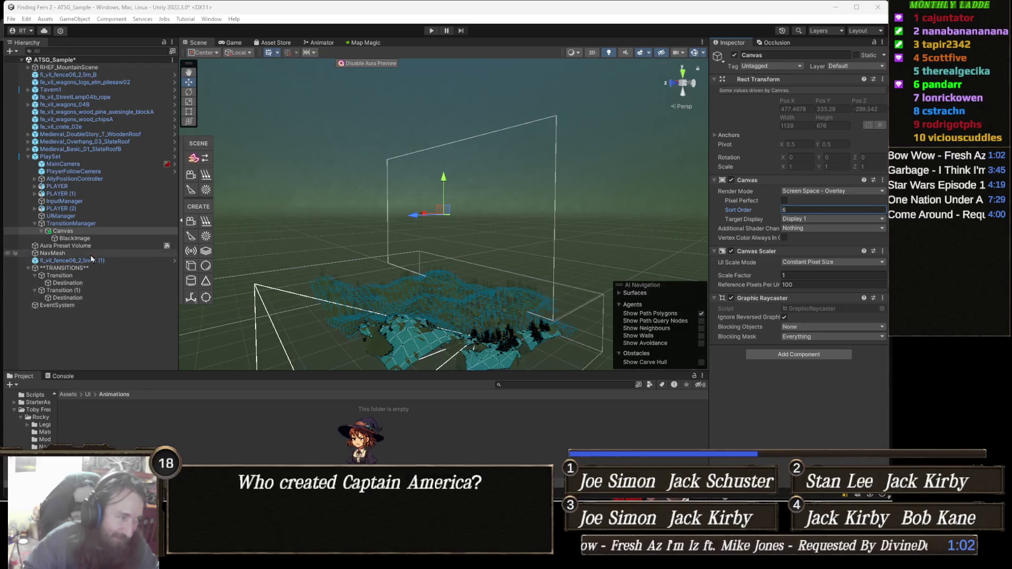
pyautogui.doubleClick(93, 235)
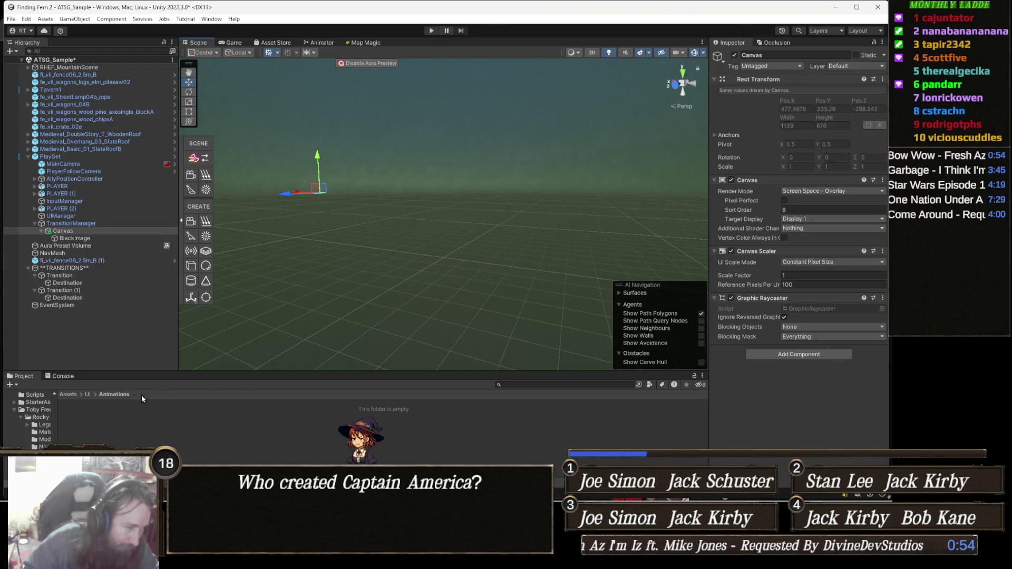
pyautogui.click(98, 240)
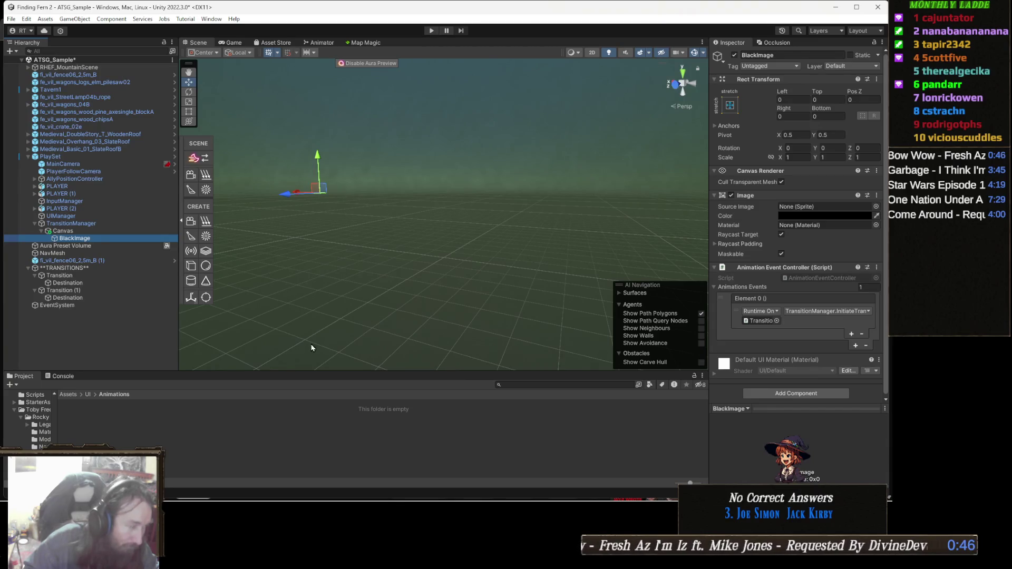
# Open the Animation window for BlackImage via Window > Animation > Animation.
pyautogui.click(212, 19)
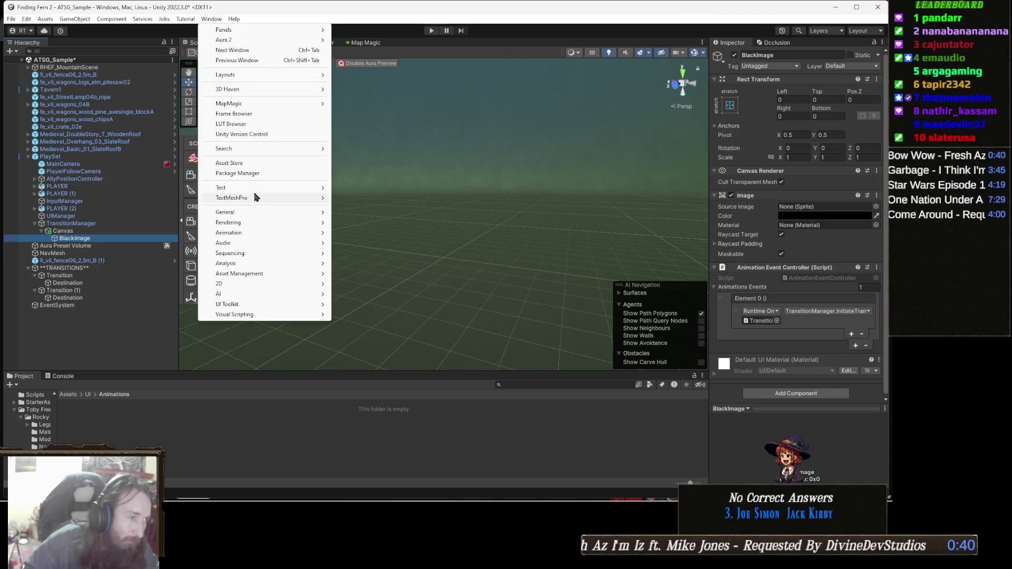
pyautogui.moveTo(260, 198)
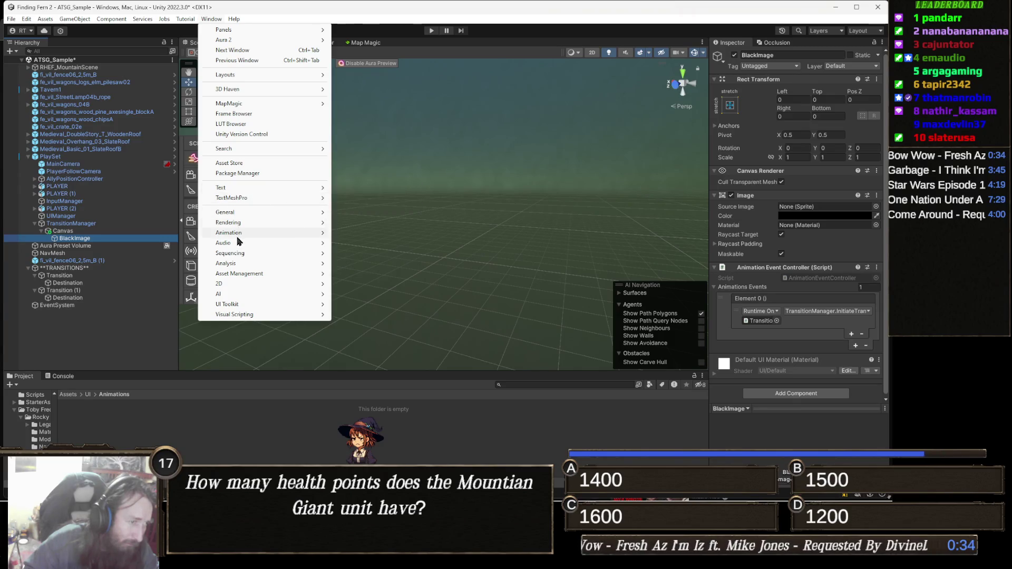
pyautogui.moveTo(240, 234)
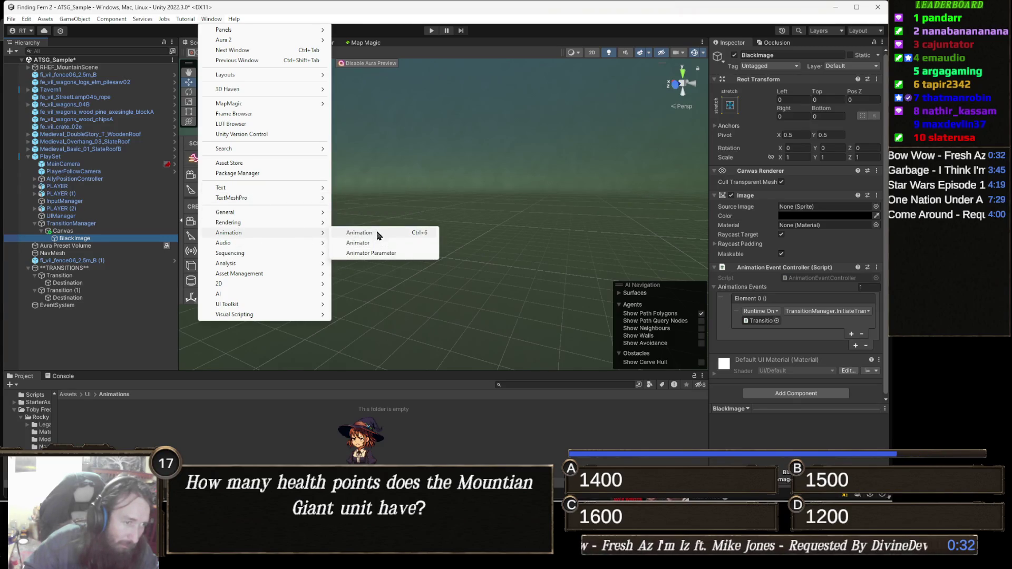
pyautogui.click(386, 233)
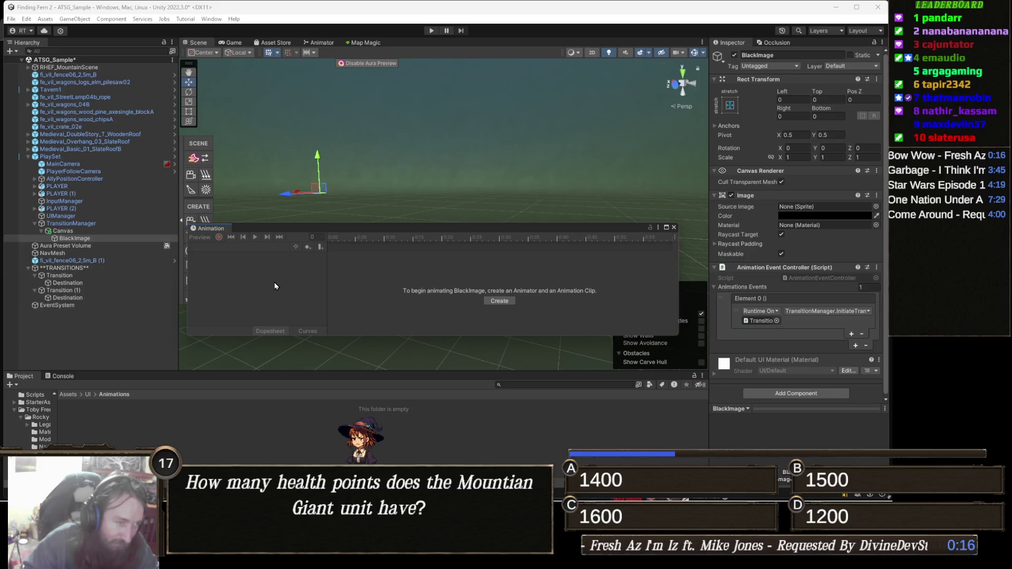
# Dock the Animation window, create BlackImage's clip saved as 'transition', and enable recording.
pyautogui.moveTo(215, 232)
pyautogui.mouseDown()
pyautogui.moveTo(137, 316)
pyautogui.moveTo(131, 382)
pyautogui.mouseUp()
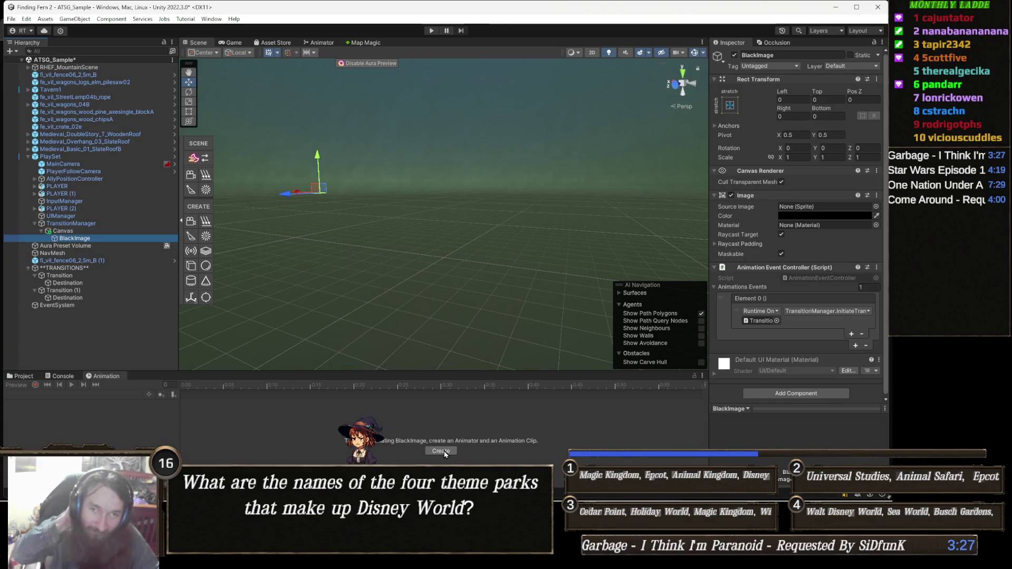
pyautogui.click(441, 451)
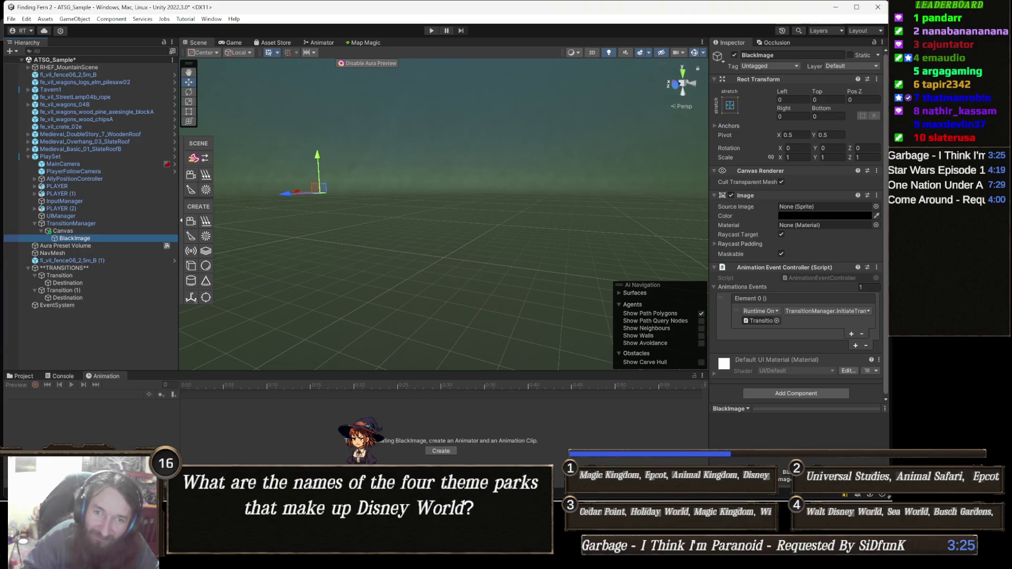
pyautogui.click(444, 453)
pyautogui.write('transition')
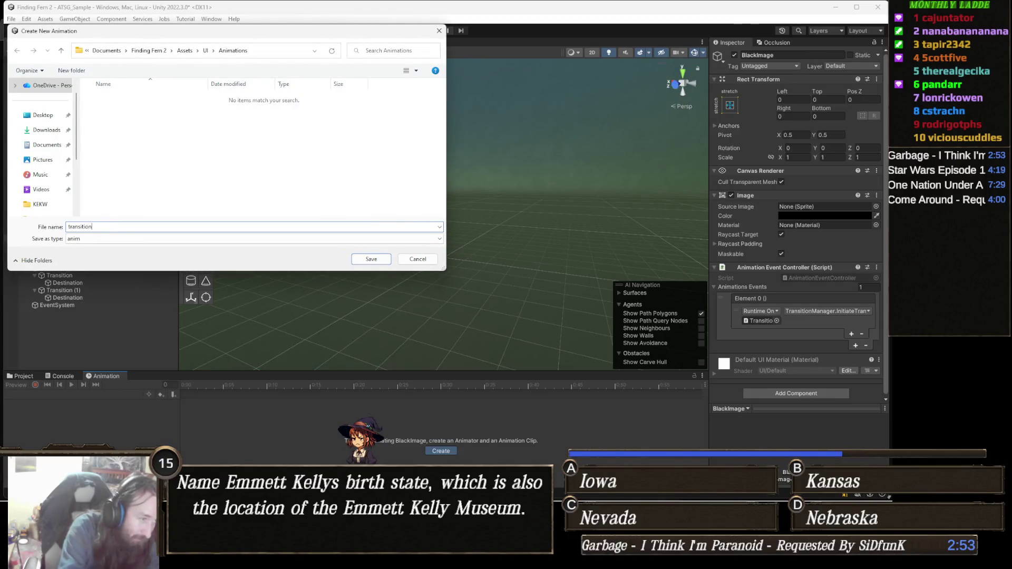
pyautogui.press('Return')
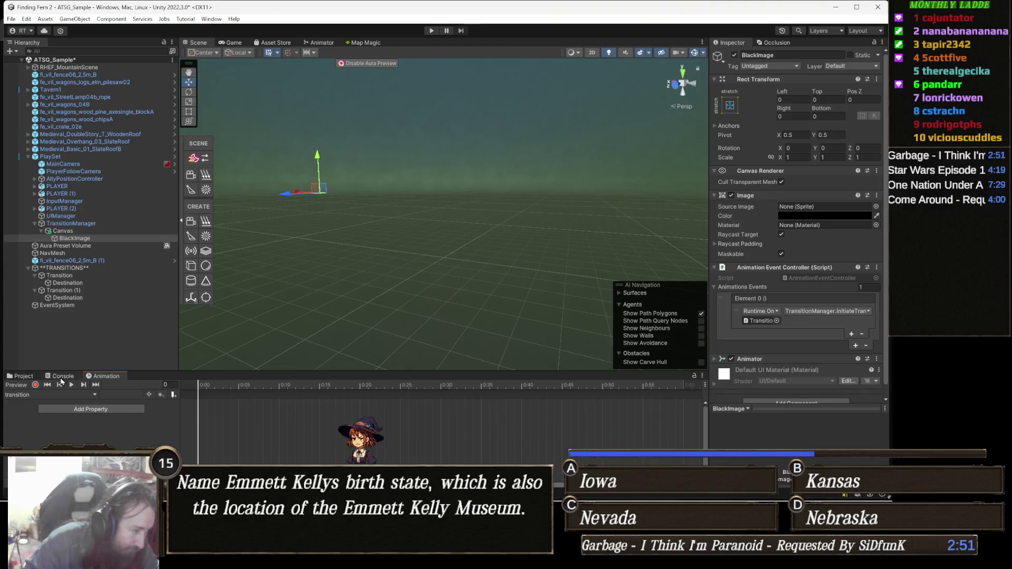
pyautogui.click(35, 385)
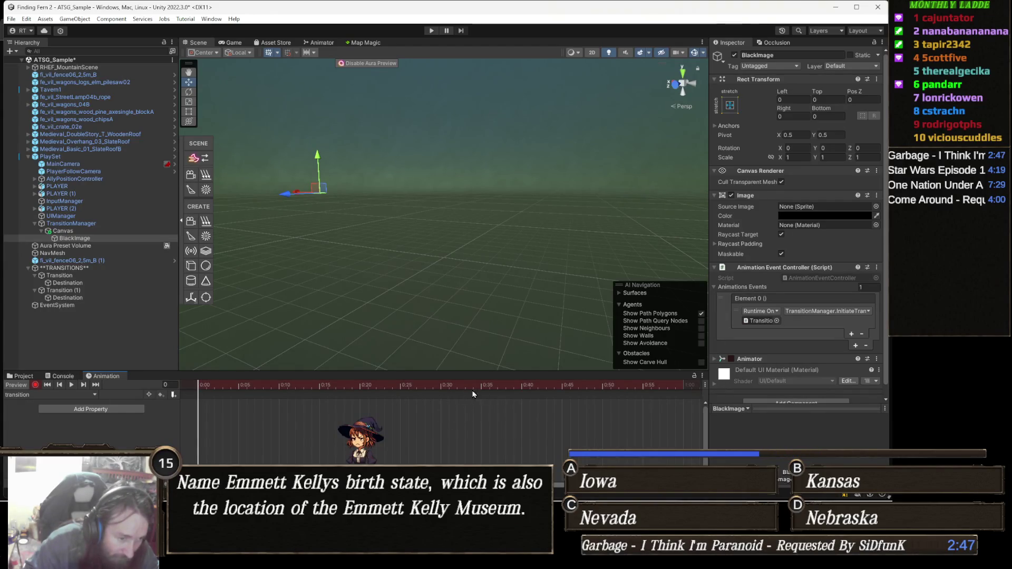
# At frame 30, set BlackImage's colour to fully opaque black (alpha 255).
pyautogui.click(432, 386)
pyautogui.moveTo(431, 391); pyautogui.dragTo(442, 394)
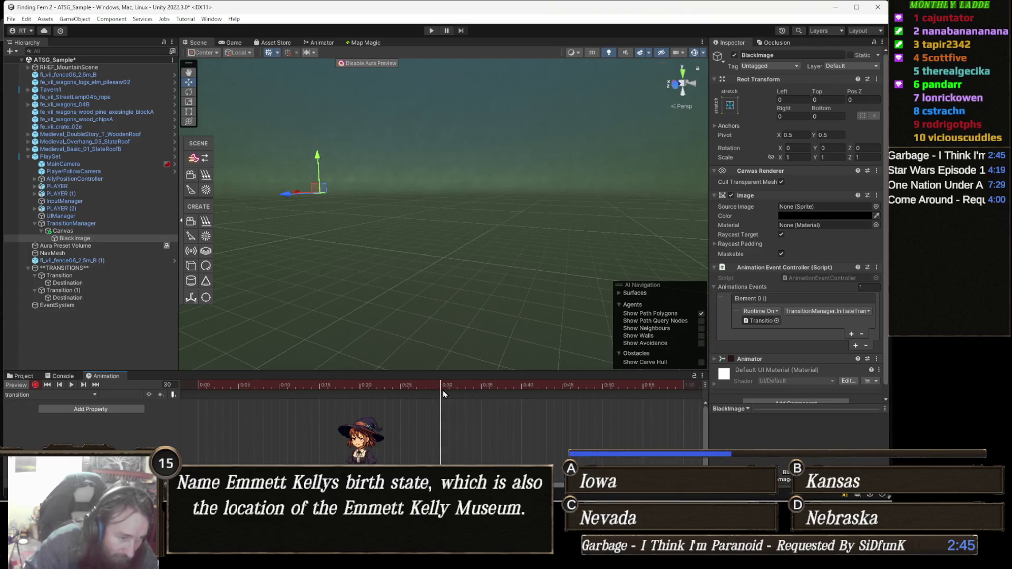
pyautogui.click(817, 215)
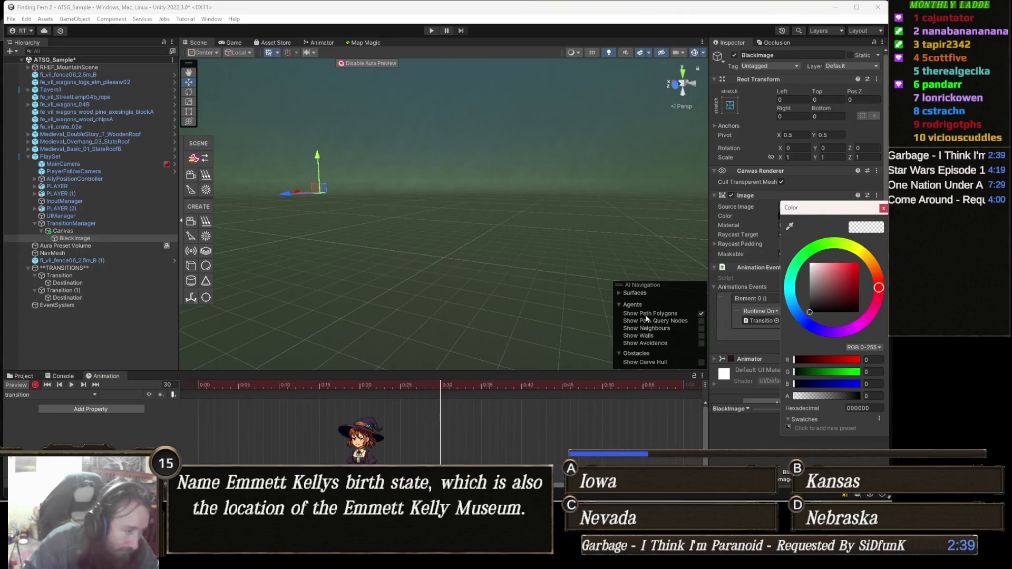
pyautogui.moveTo(838, 396); pyautogui.dragTo(867, 396)
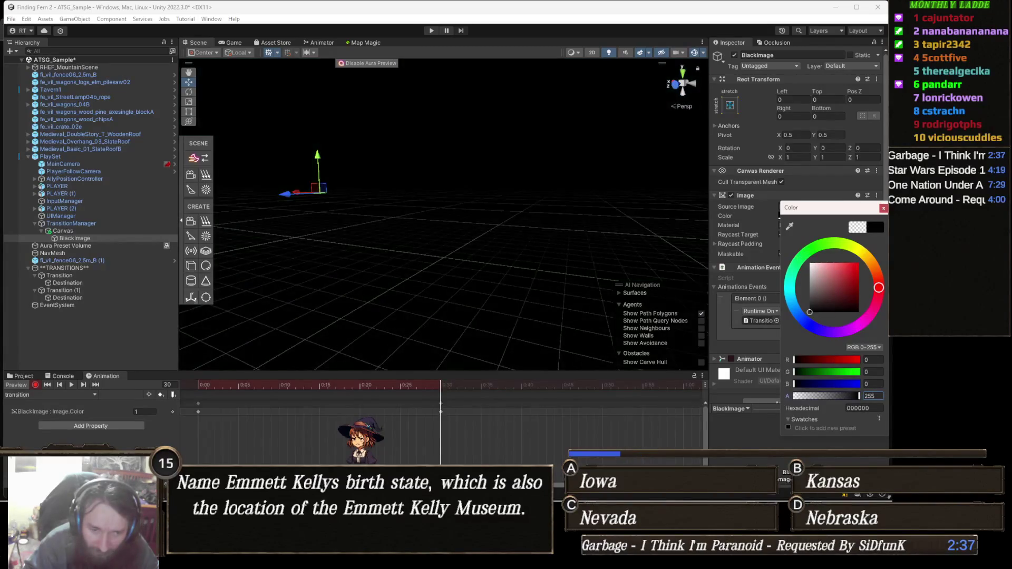
# Add a black keyframe at full alpha at frame 47.
pyautogui.moveTo(464, 383); pyautogui.dragTo(499, 390)
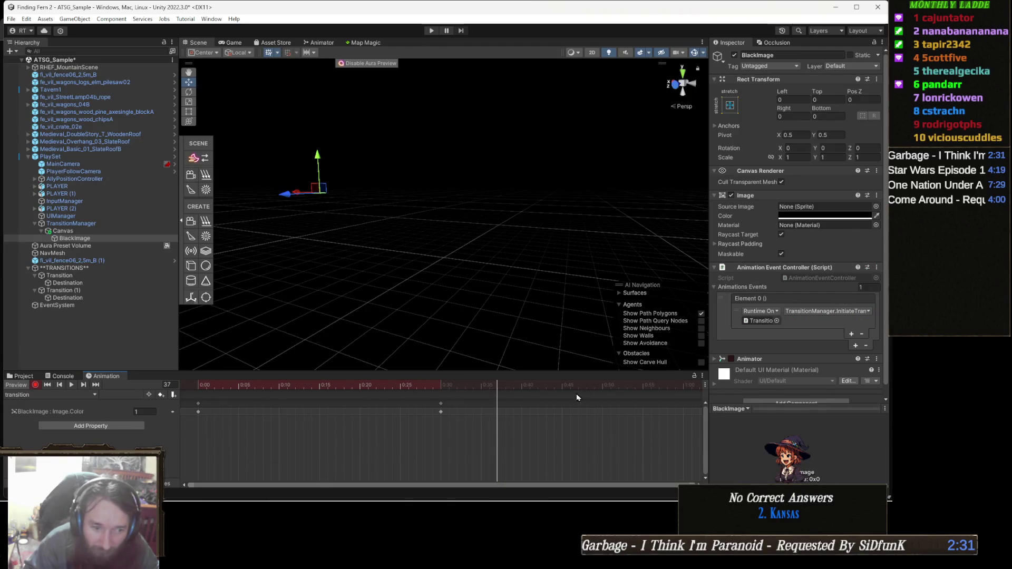
pyautogui.click(563, 386)
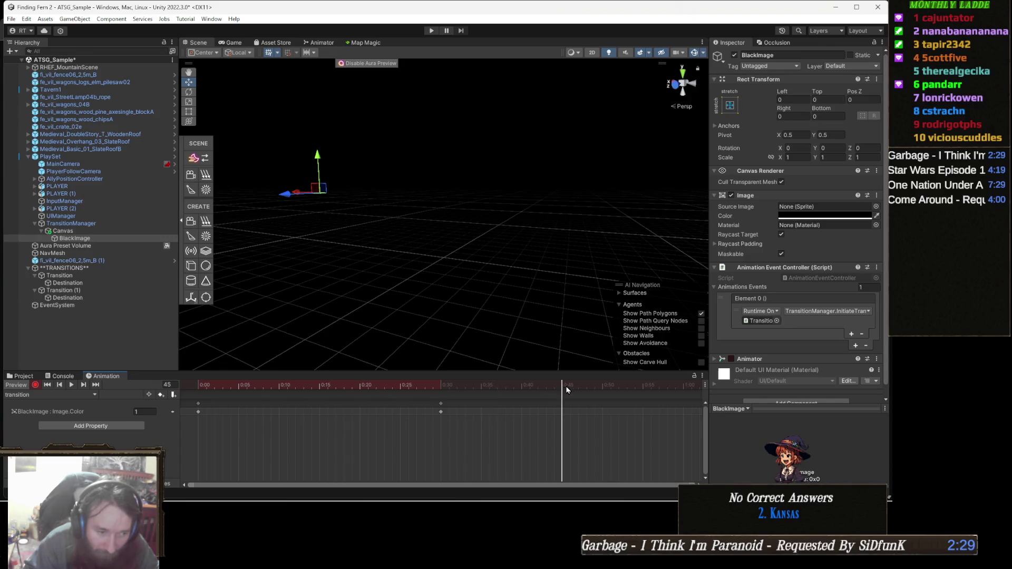
pyautogui.click(578, 386)
pyautogui.click(848, 220)
pyautogui.moveTo(855, 315); pyautogui.dragTo(880, 346)
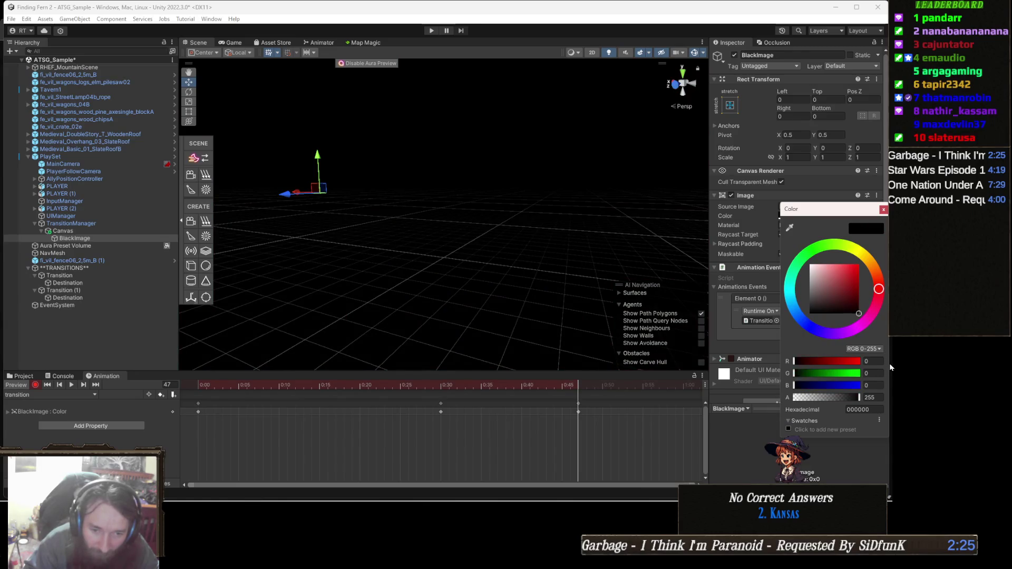
pyautogui.click(858, 397)
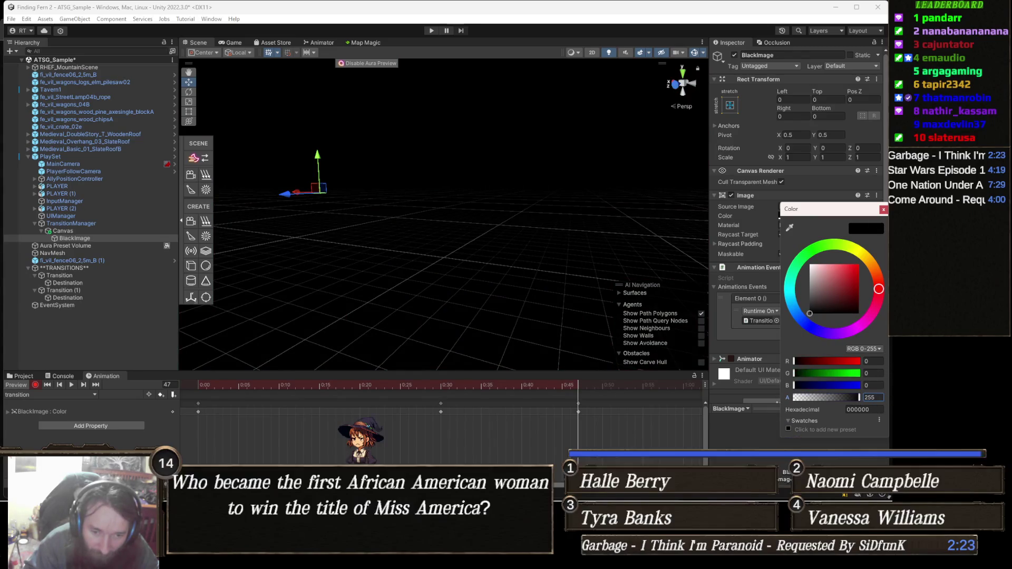
pyautogui.click(613, 387)
# At frame 68, set the image colour's alpha to 0 so it's transparent.
pyautogui.moveTo(612, 387); pyautogui.dragTo(659, 388)
pyautogui.scroll(-2, 609, 411)
pyautogui.moveTo(596, 387); pyautogui.dragTo(616, 388)
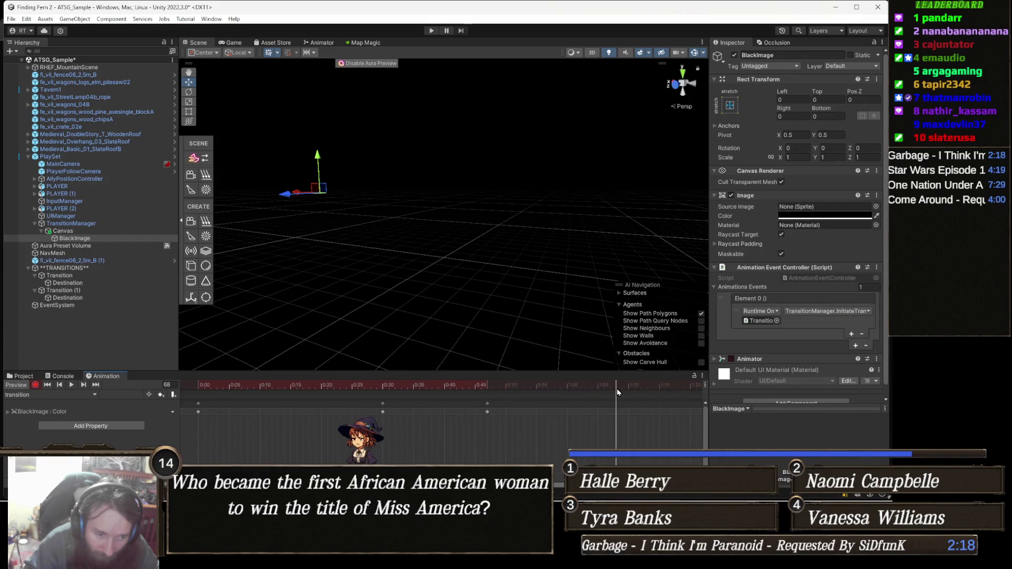
pyautogui.click(843, 216)
pyautogui.click(870, 397)
pyautogui.write('0')
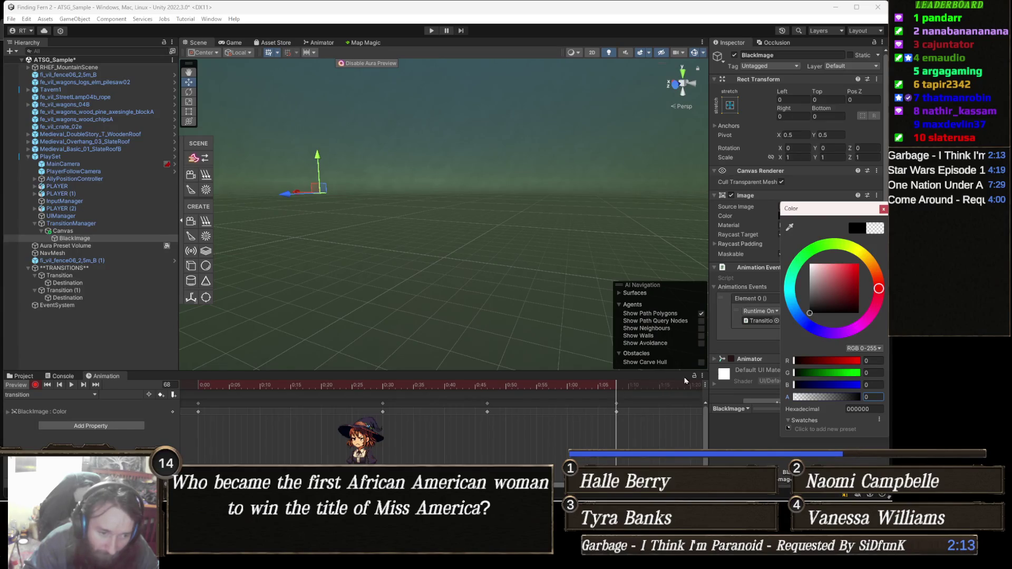
pyautogui.press('Return')
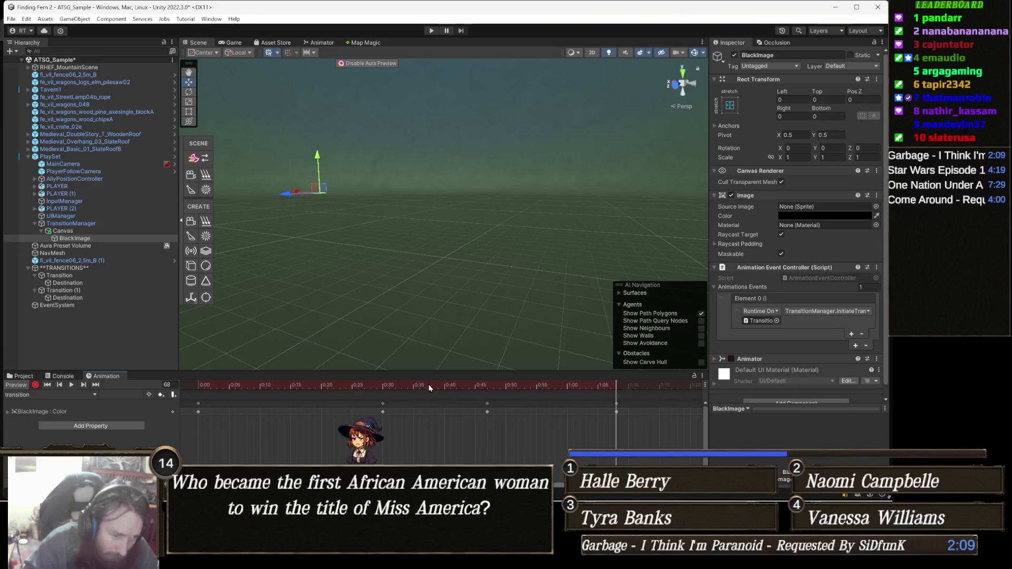
# Return the playhead to 0:30 and bring up the event row's options there.
pyautogui.click(402, 384)
pyautogui.click(388, 385)
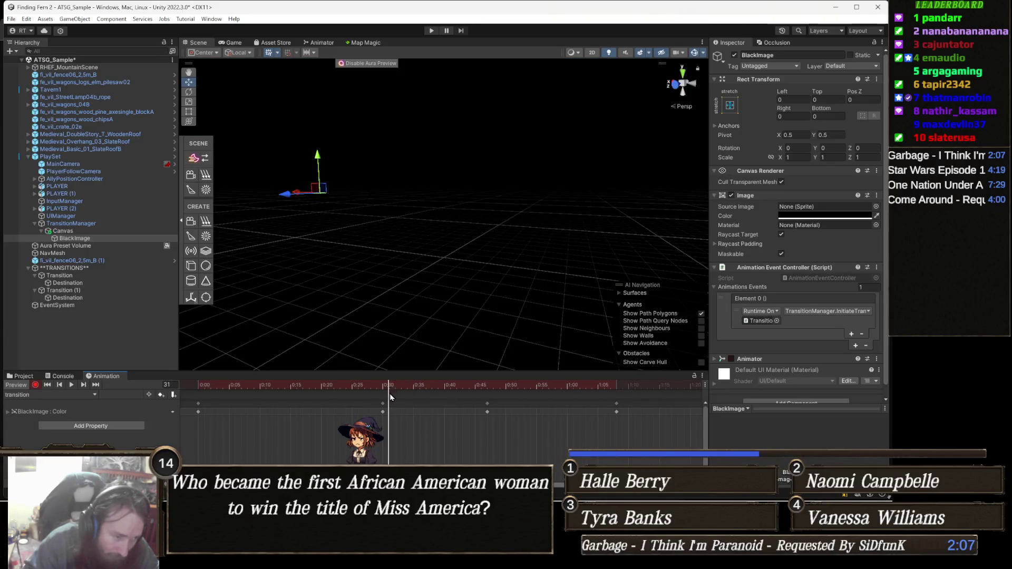
pyautogui.rightClick(390, 394)
# Add an animation event at 0:30, then switch to the Chrome browser.
pyautogui.click(405, 401)
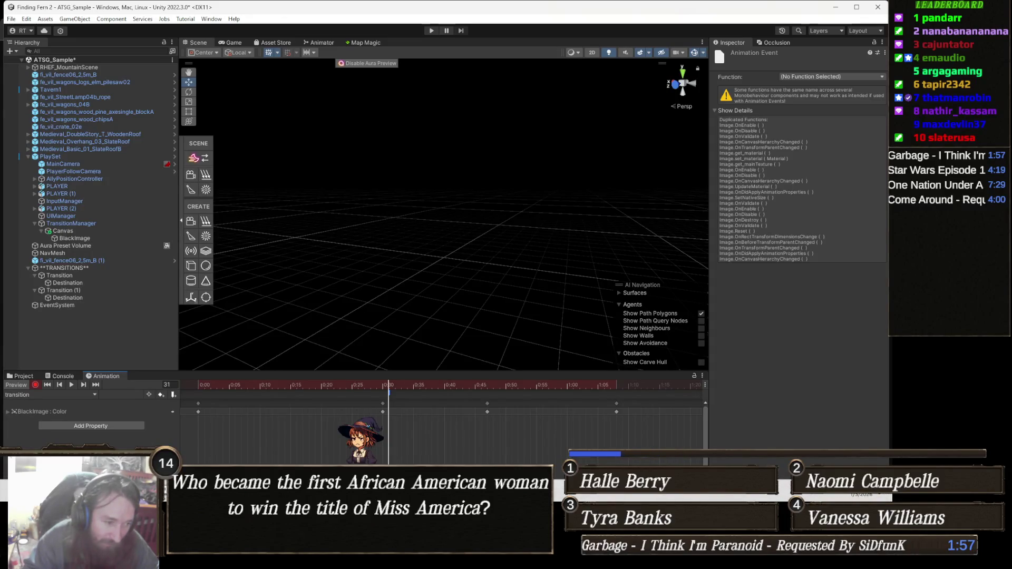
pyautogui.click(278, 431)
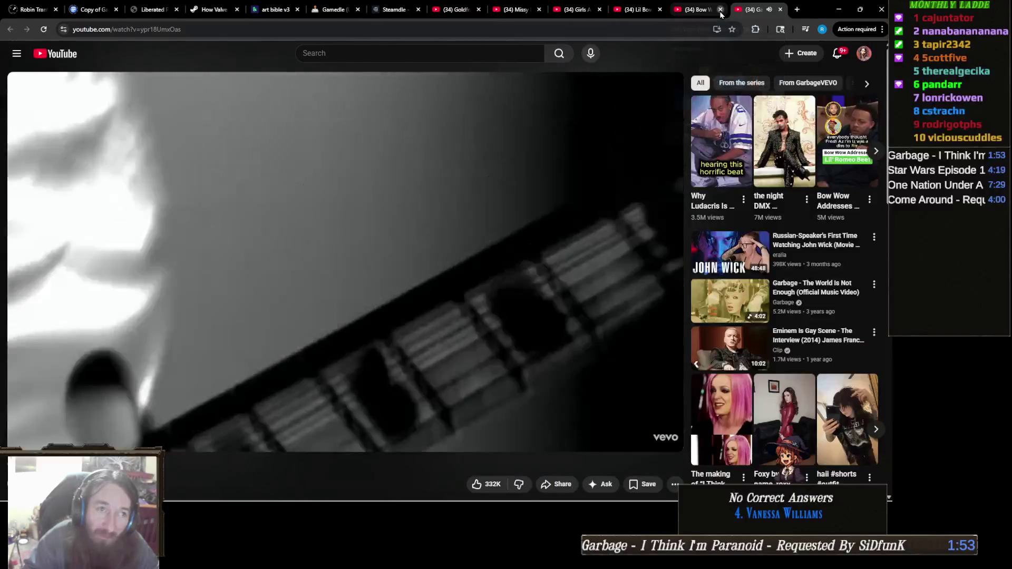
# Close the six YouTube music video tabs, leaving the Steamdle tab showing.
pyautogui.click(720, 10)
pyautogui.click(660, 10)
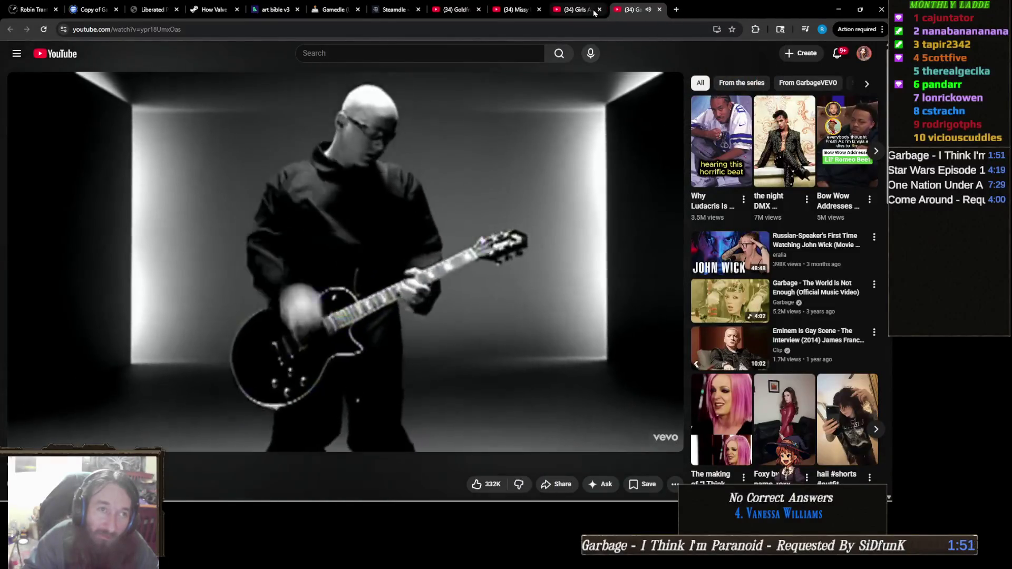
pyautogui.click(577, 9)
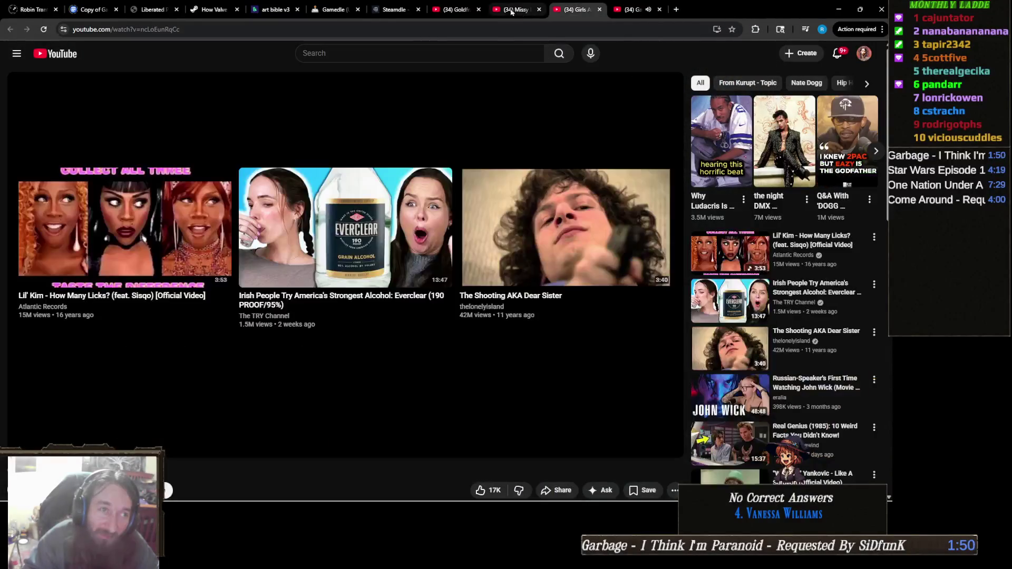
pyautogui.click(538, 10)
pyautogui.click(538, 10)
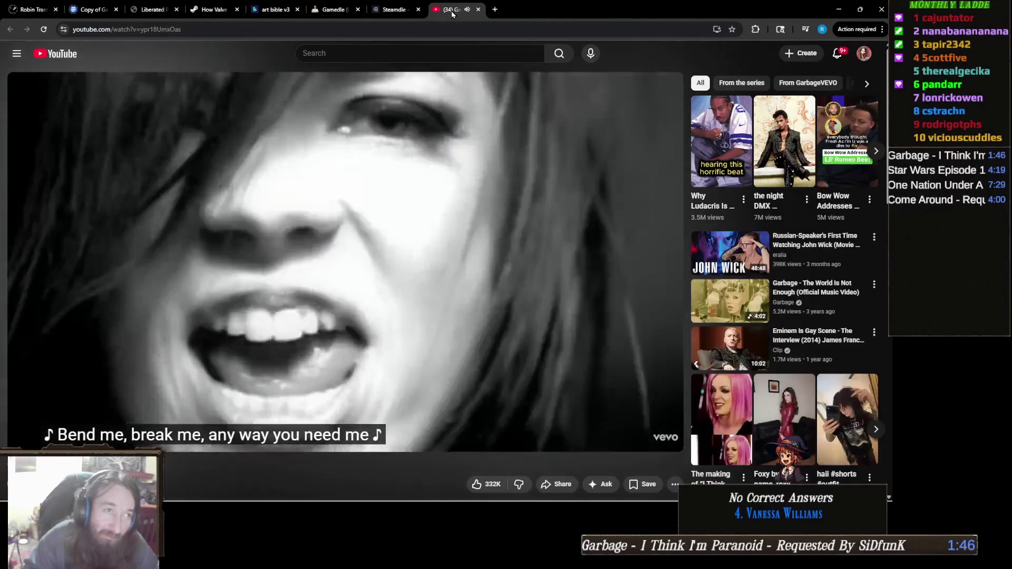
pyautogui.click(478, 9)
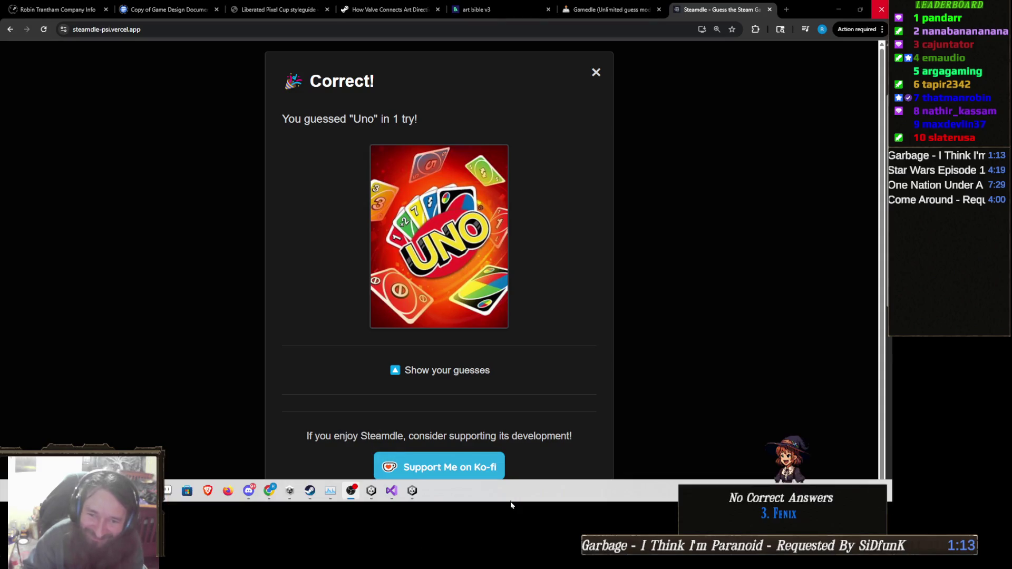
# Switch back to the Unity editor from the taskbar.
pyautogui.moveTo(452, 505)
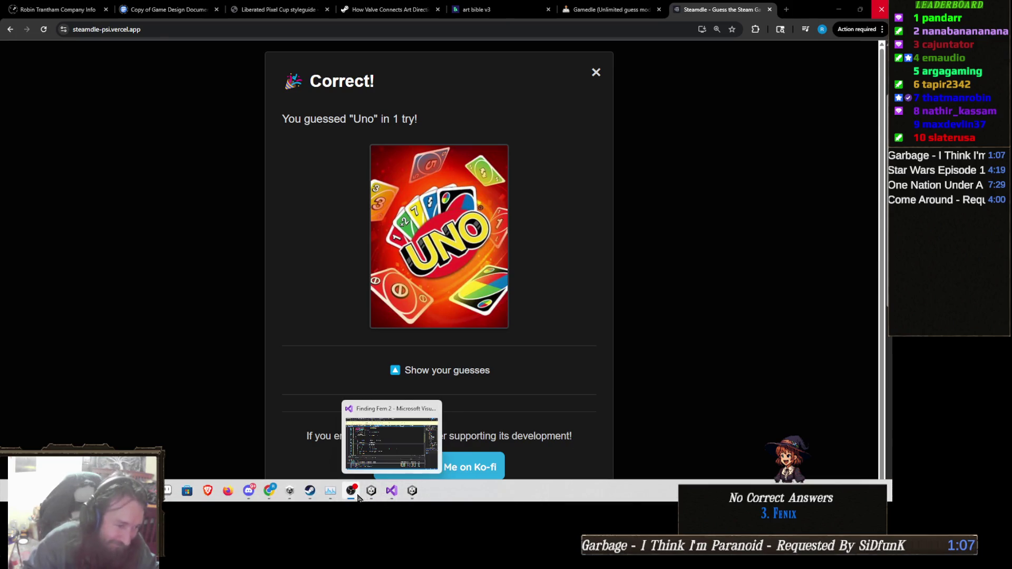
pyautogui.moveTo(358, 497)
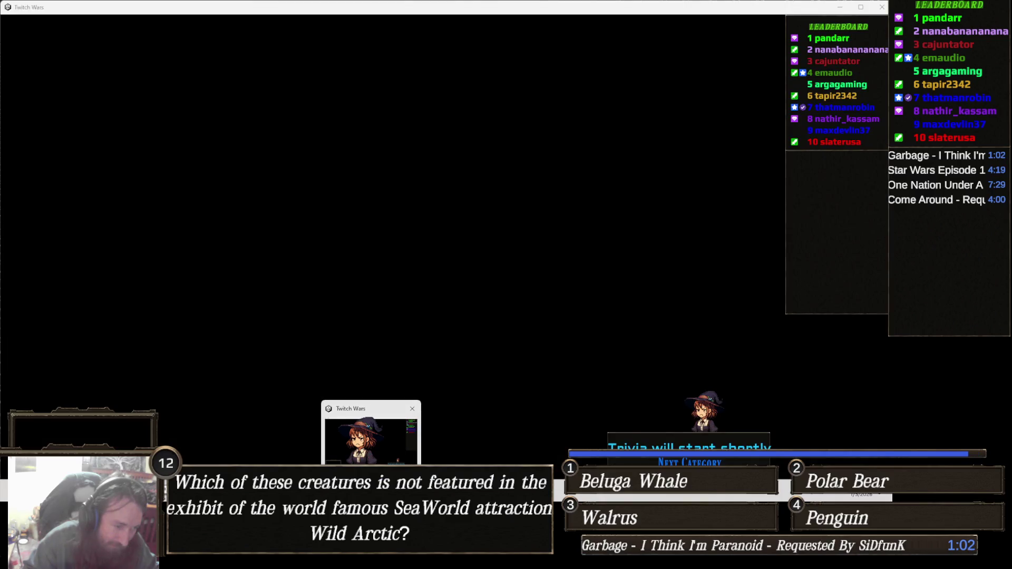
pyautogui.click(392, 439)
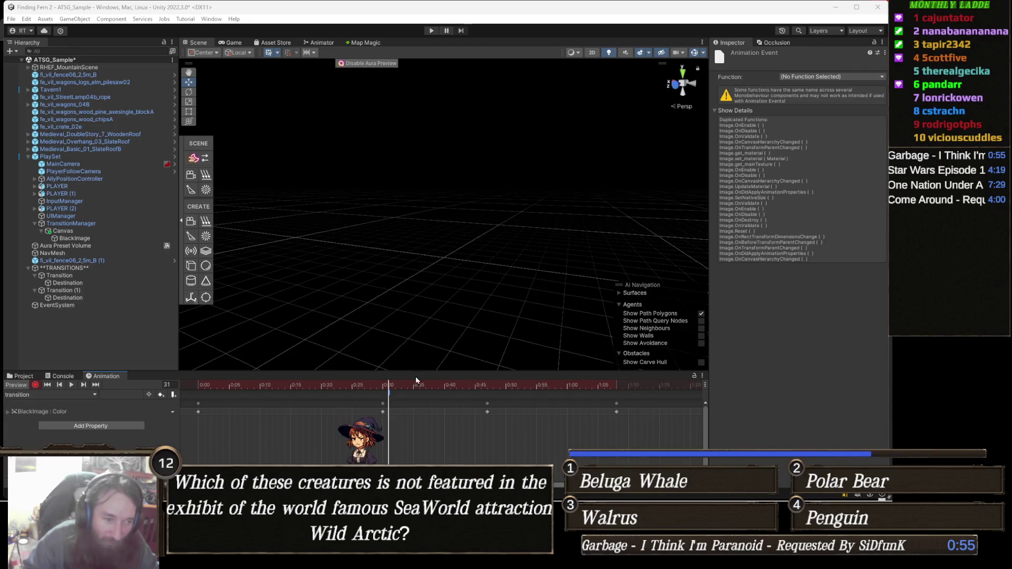
# Select the 0:30 event and set its Function to AnimationEventController's OnAnimationEvent(int).
pyautogui.rightClick(389, 394)
pyautogui.click(417, 401)
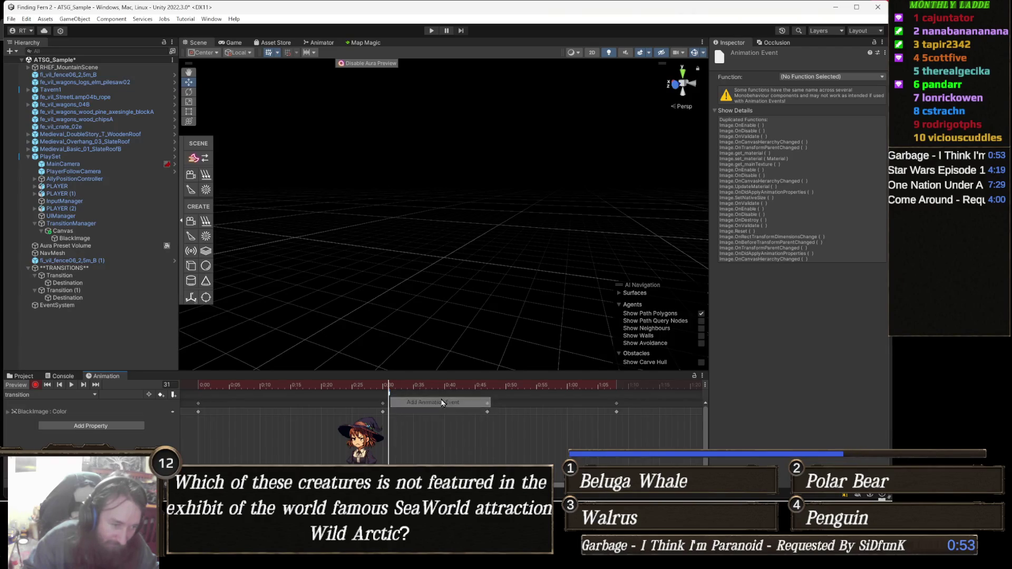
pyautogui.click(827, 78)
pyautogui.moveTo(839, 102)
pyautogui.moveTo(765, 100)
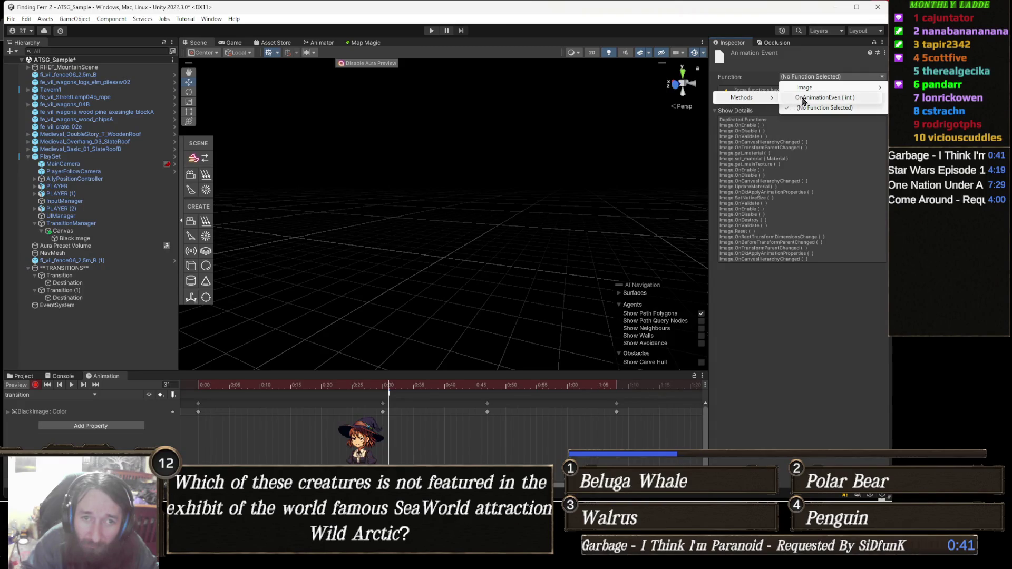
pyautogui.click(794, 98)
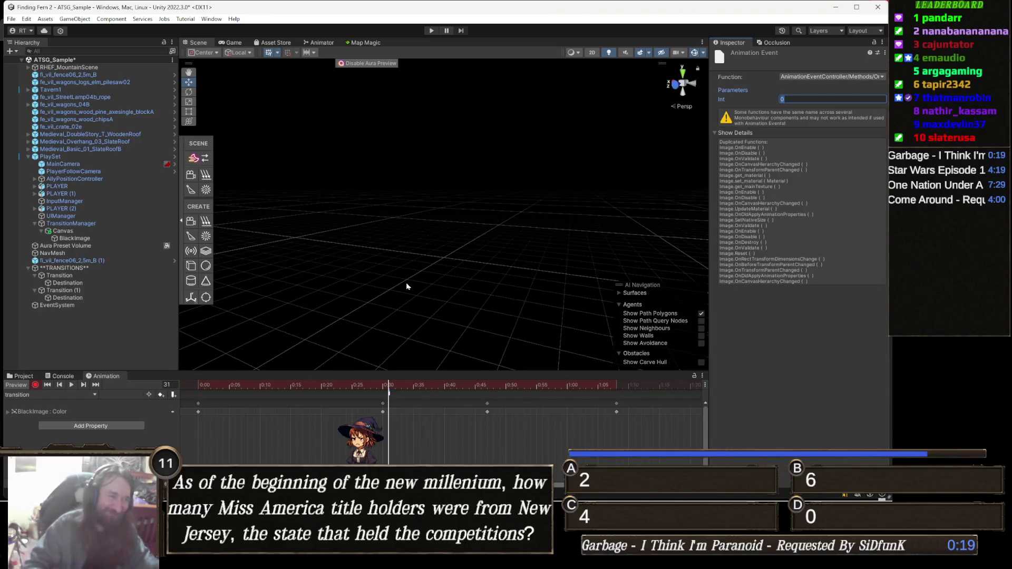
pyautogui.moveTo(425, 279)
pyautogui.mouseDown()
pyautogui.moveTo(492, 266)
pyautogui.moveTo(498, 244)
pyautogui.mouseUp()
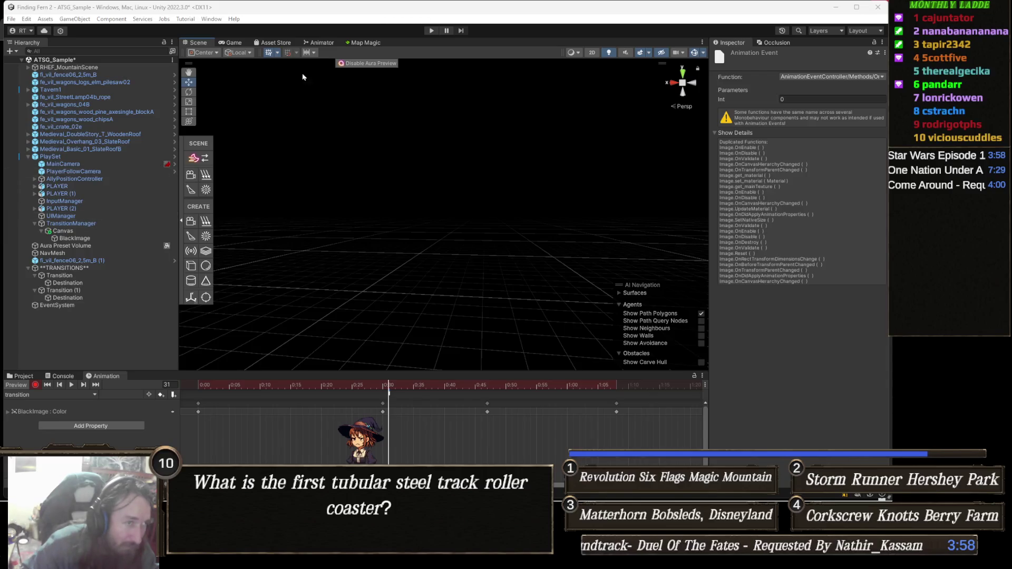
# In the Animator graph for Canvas > BlackImage, add an empty New State.
pyautogui.click(327, 43)
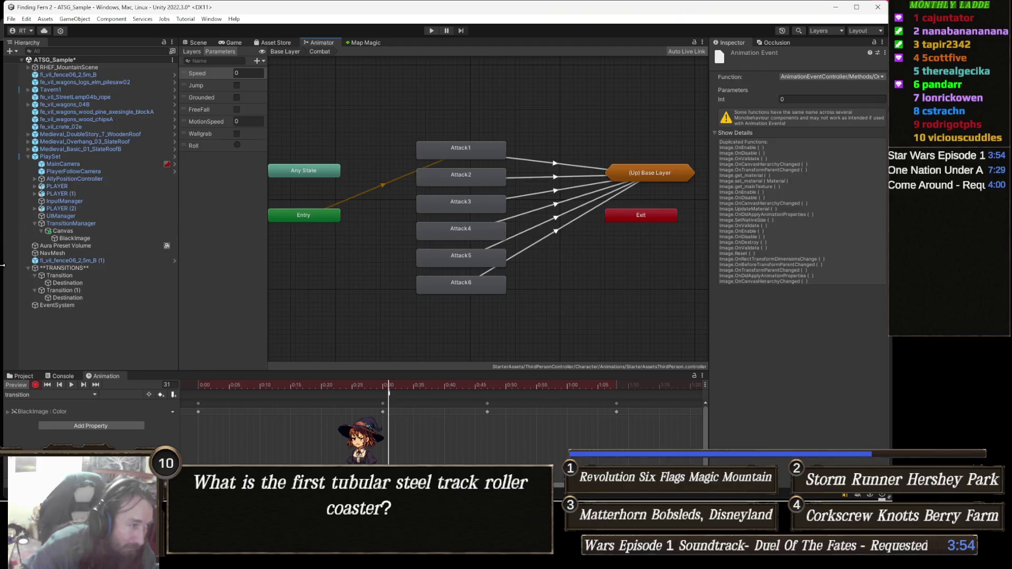
pyautogui.click(74, 232)
pyautogui.click(83, 241)
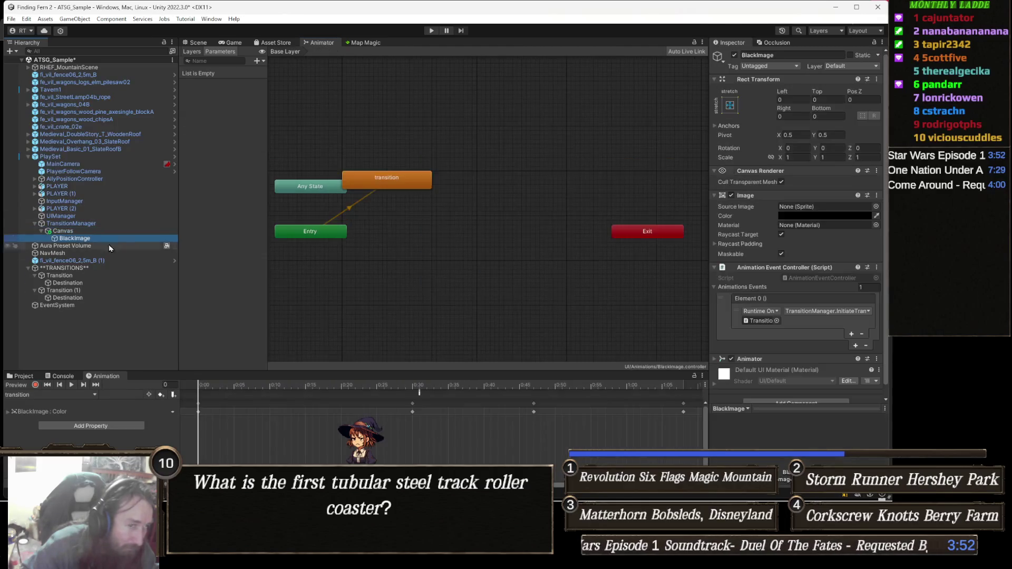
pyautogui.rightClick(465, 148)
pyautogui.moveTo(509, 154)
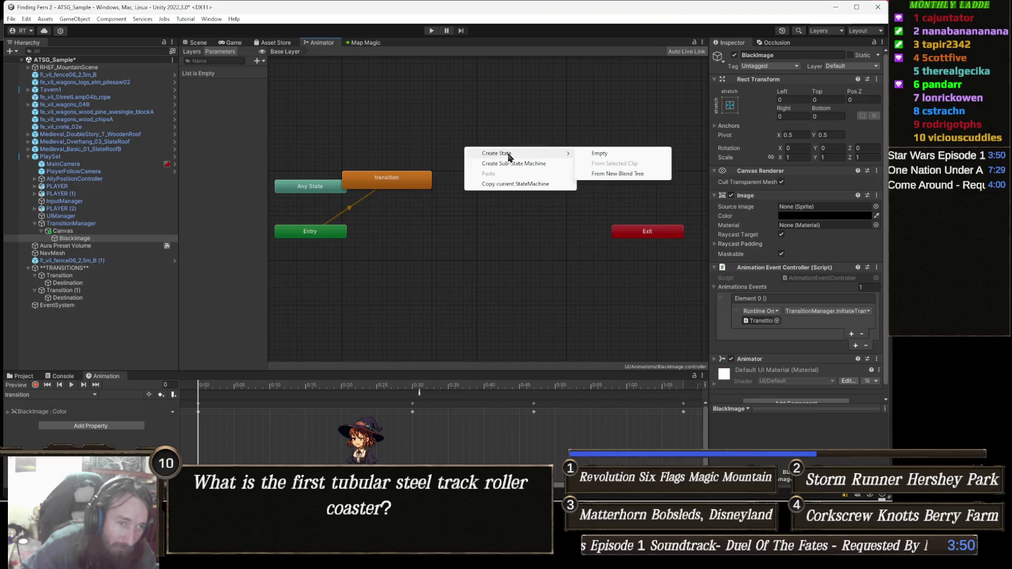
pyautogui.click(597, 153)
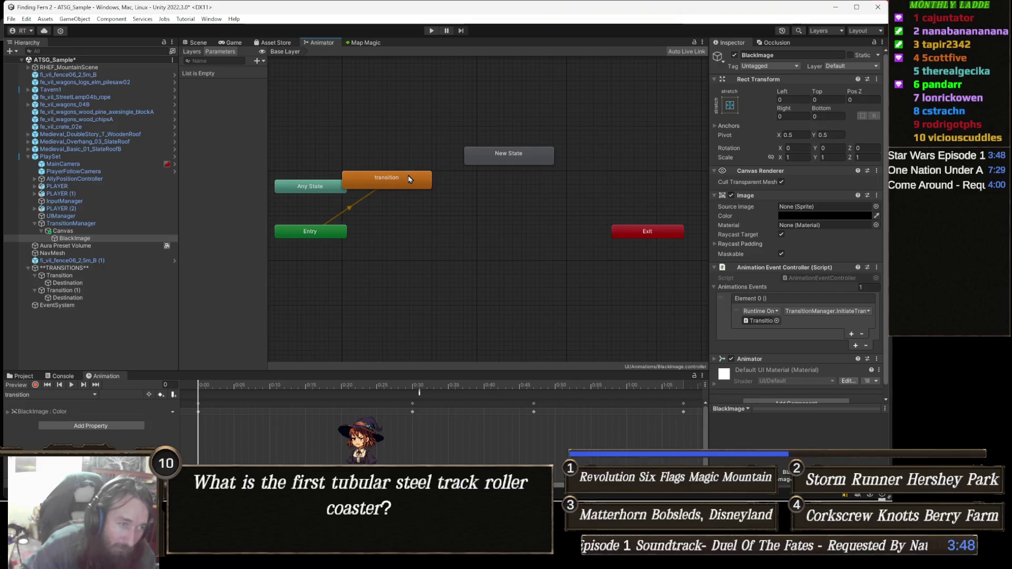
# Move the transition state lower and set New State as the Layer Default State.
pyautogui.moveTo(409, 179); pyautogui.dragTo(481, 210)
pyautogui.click(516, 159)
pyautogui.rightClick(512, 163)
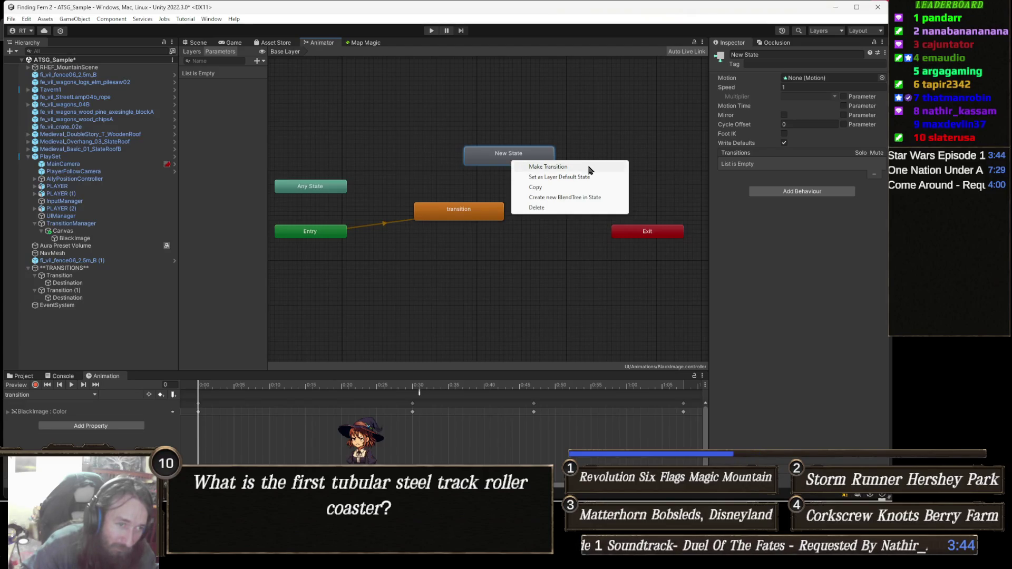
pyautogui.click(564, 181)
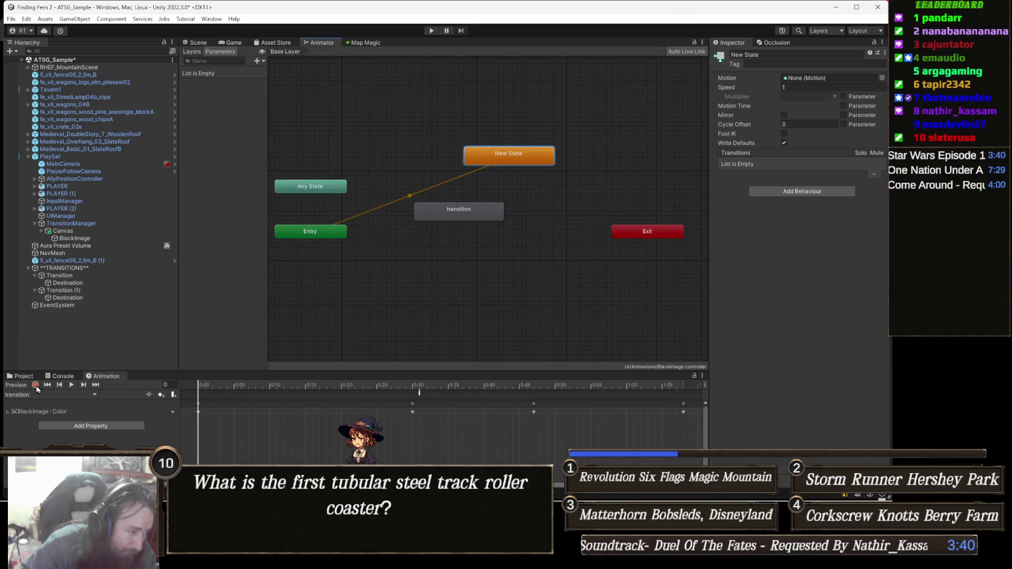
pyautogui.click(24, 376)
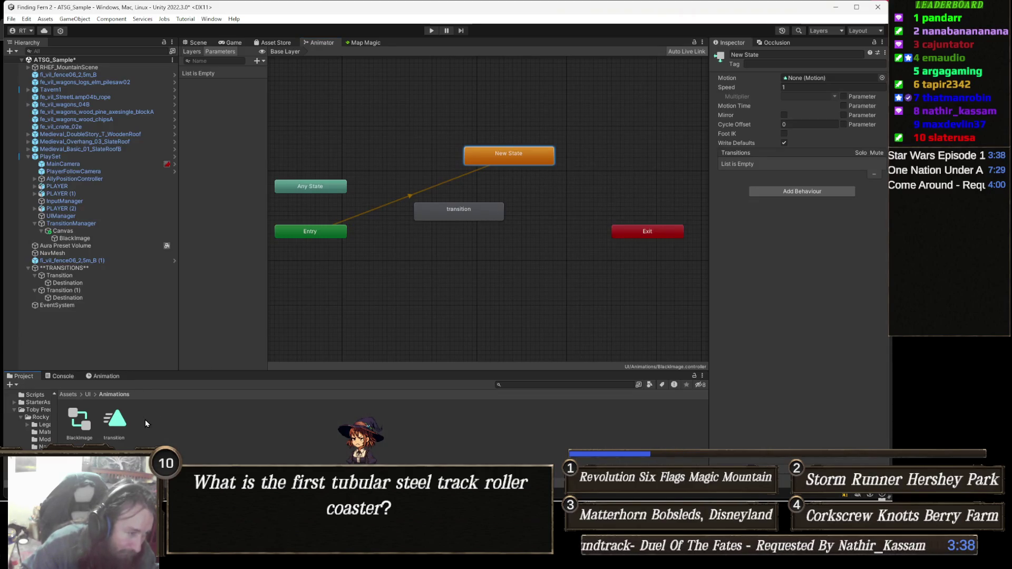
# Untick Loop Time on the transition clip, assign BlackImage to TransitionManager's Transition Animator, then press Play.
pyautogui.click(114, 420)
pyautogui.click(784, 85)
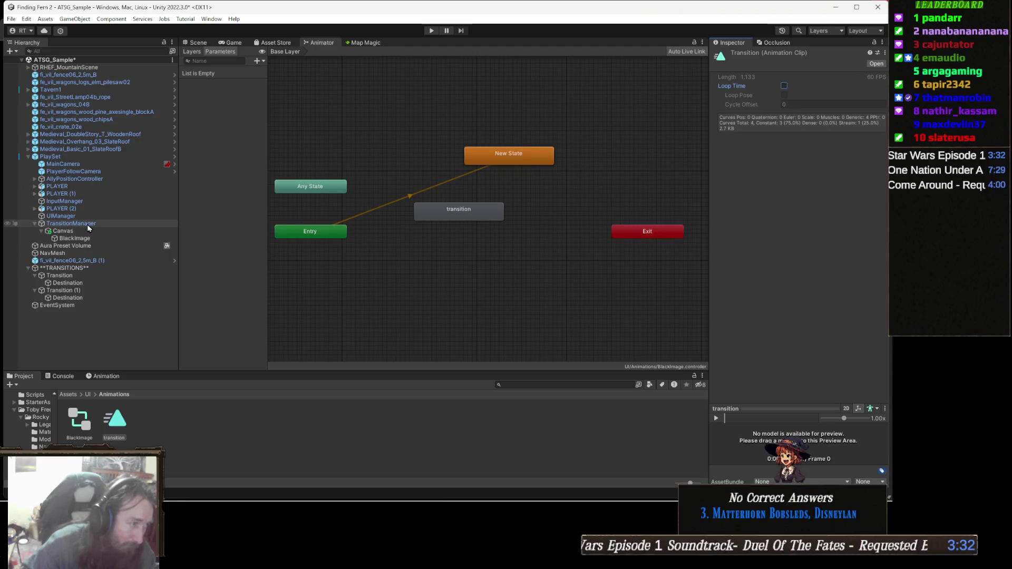
pyautogui.click(88, 224)
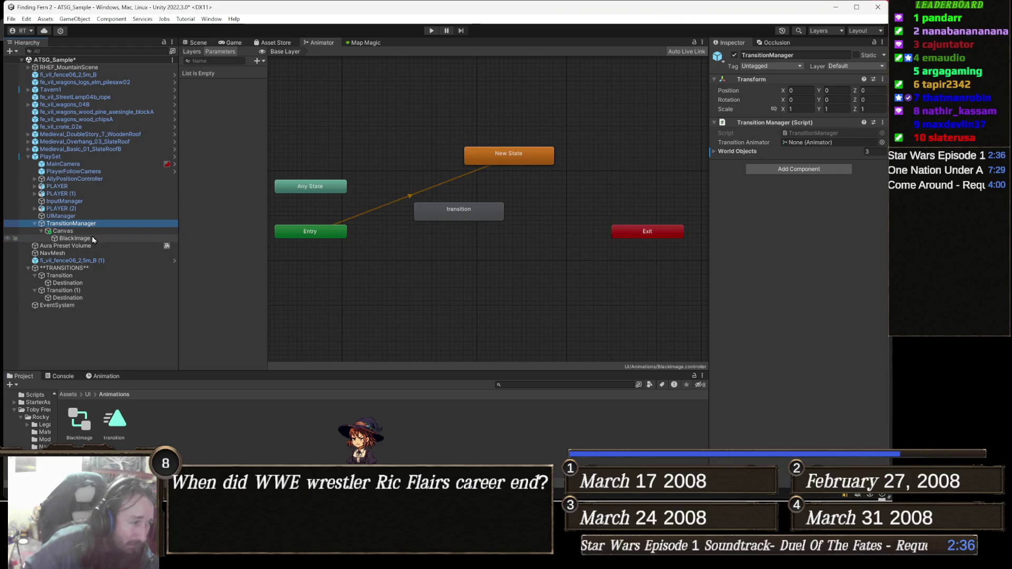
pyautogui.moveTo(89, 241)
pyautogui.mouseDown()
pyautogui.moveTo(792, 220)
pyautogui.moveTo(828, 192)
pyautogui.moveTo(801, 142)
pyautogui.mouseUp()
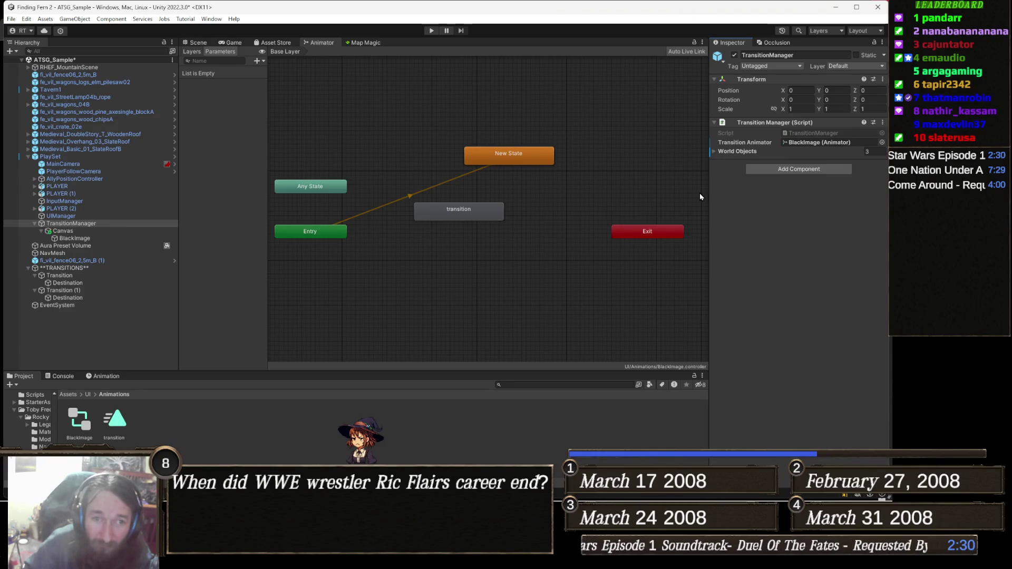
pyautogui.click(431, 31)
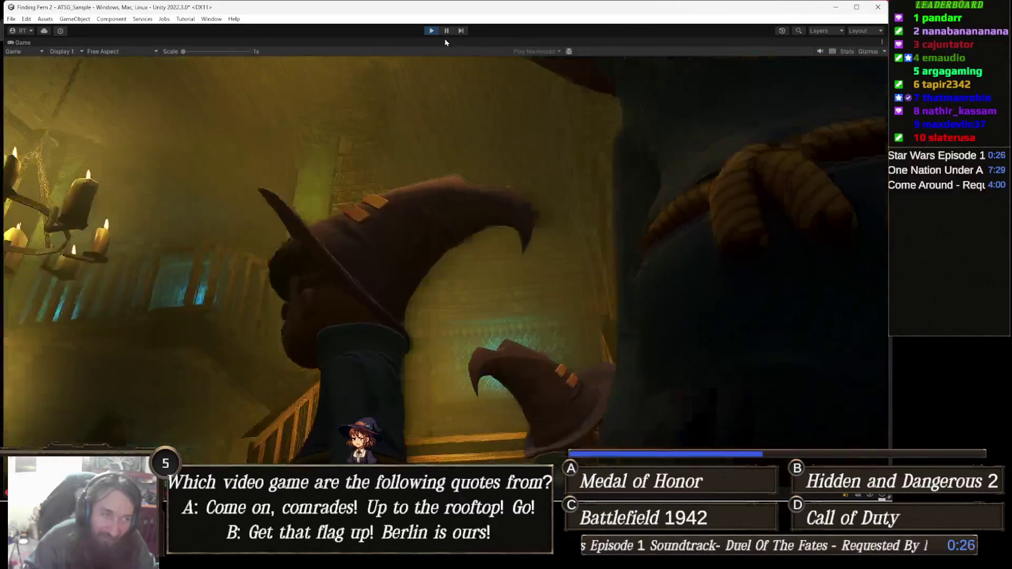
# Stop Play mode after testing the fade.
pyautogui.click(434, 32)
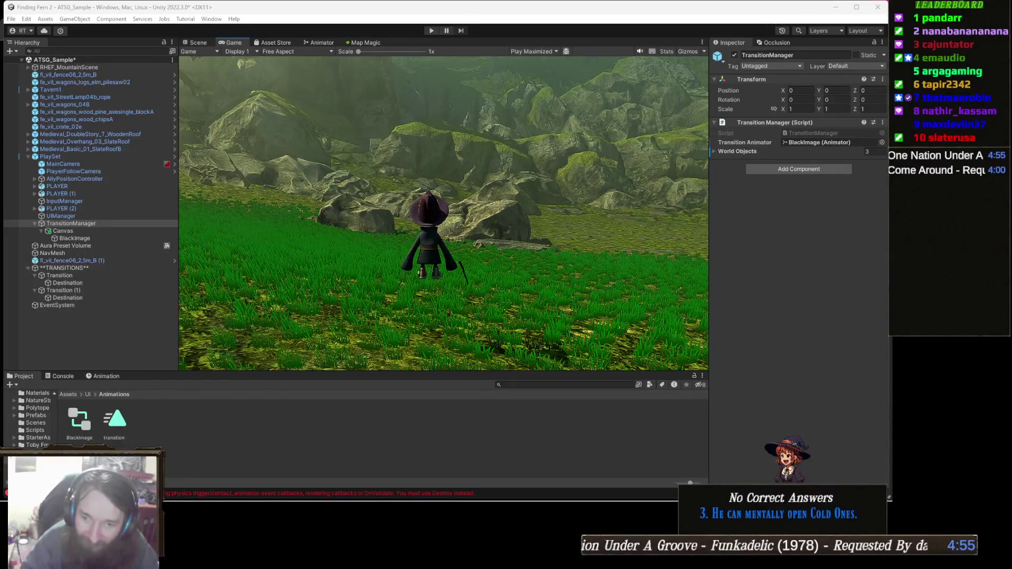
# Bring the Chrome window to the front from the taskbar and switch to the Gamedle tab.
pyautogui.moveTo(340, 501)
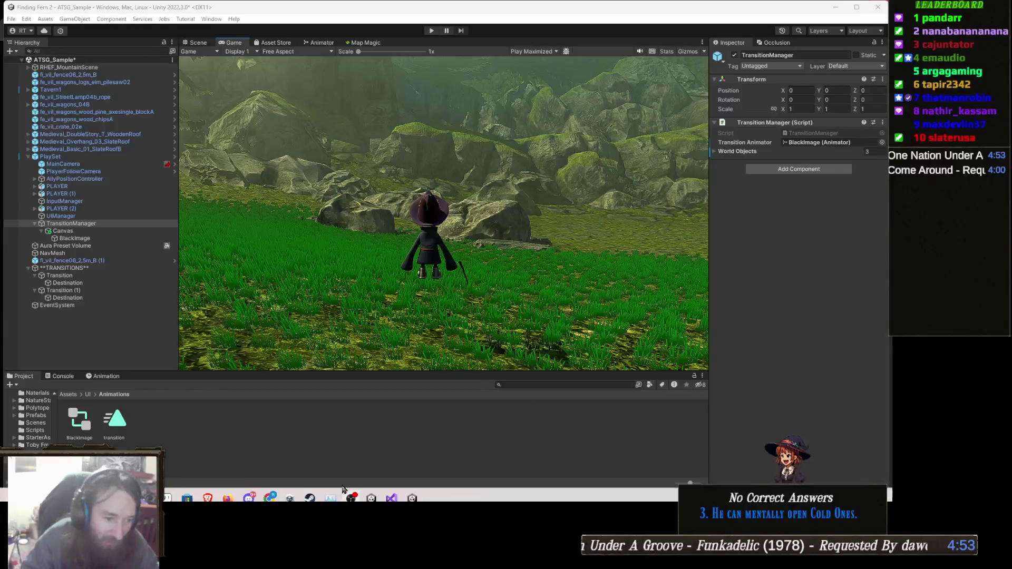
pyautogui.moveTo(273, 494)
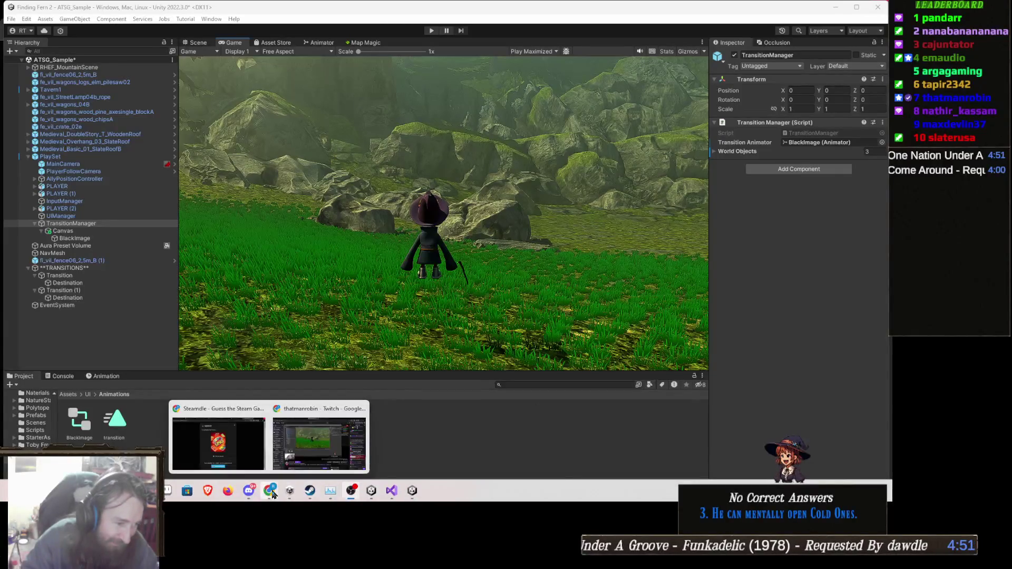
pyautogui.click(232, 443)
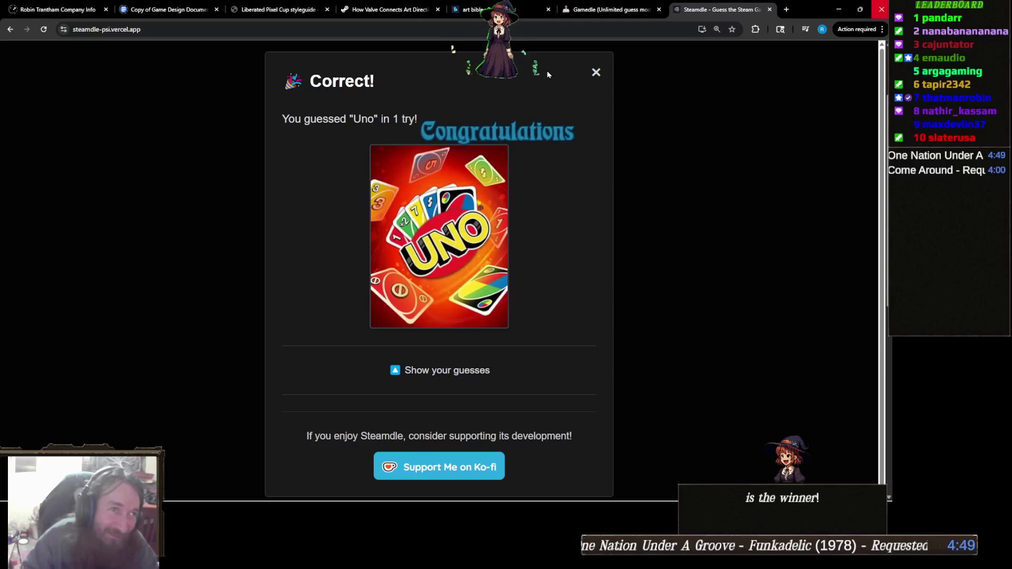
pyautogui.click(612, 10)
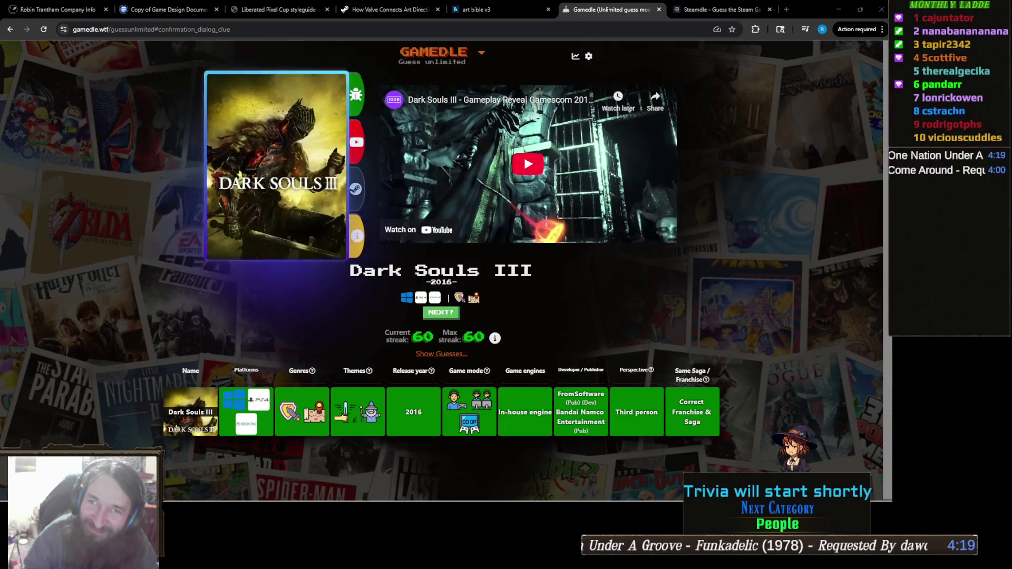
pyautogui.hotkey('alt', 'Tab')
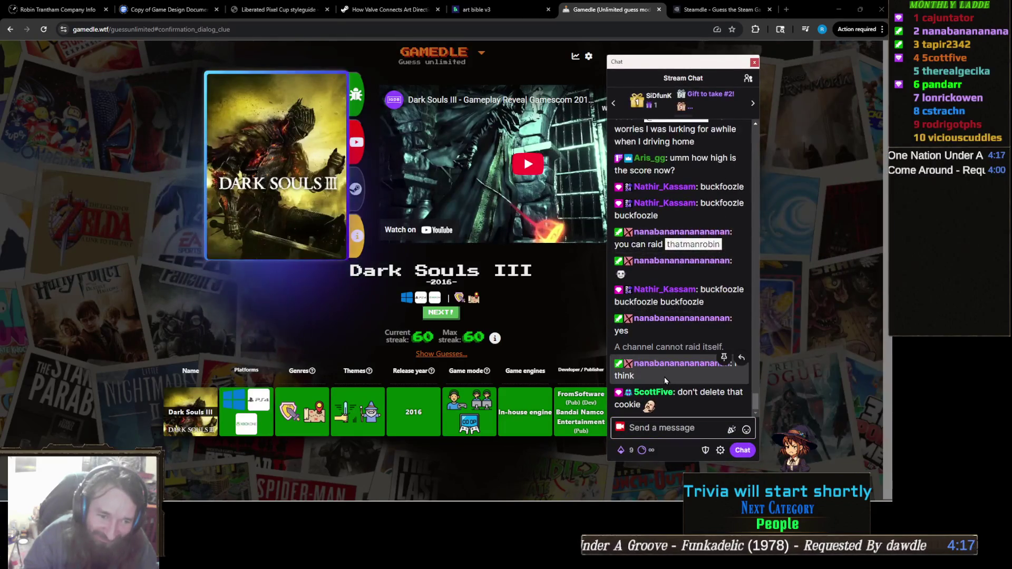
pyautogui.moveTo(657, 347); pyautogui.dragTo(715, 347)
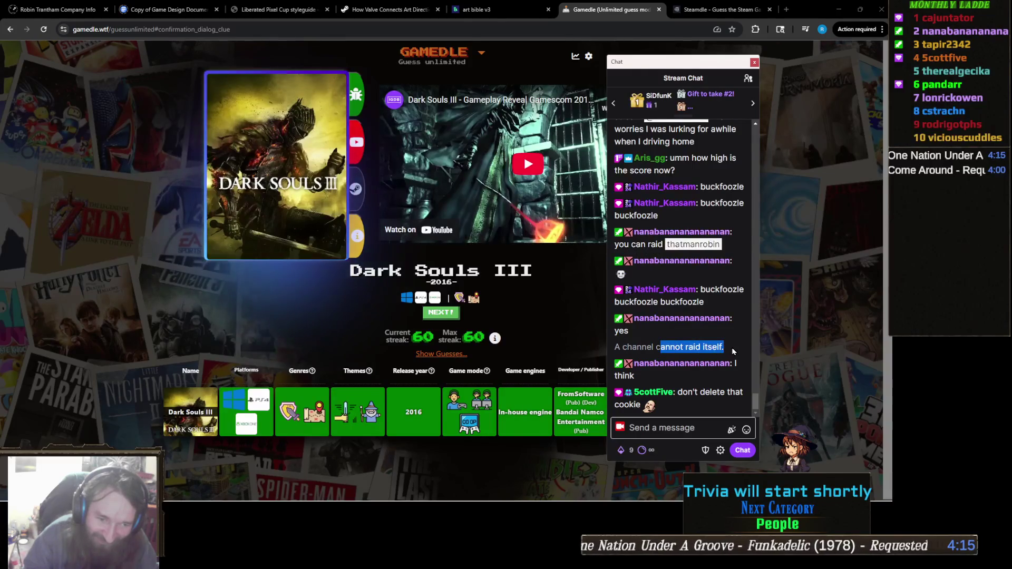
pyautogui.tripleClick(731, 351)
pyautogui.hotkey('alt', 'Tab')
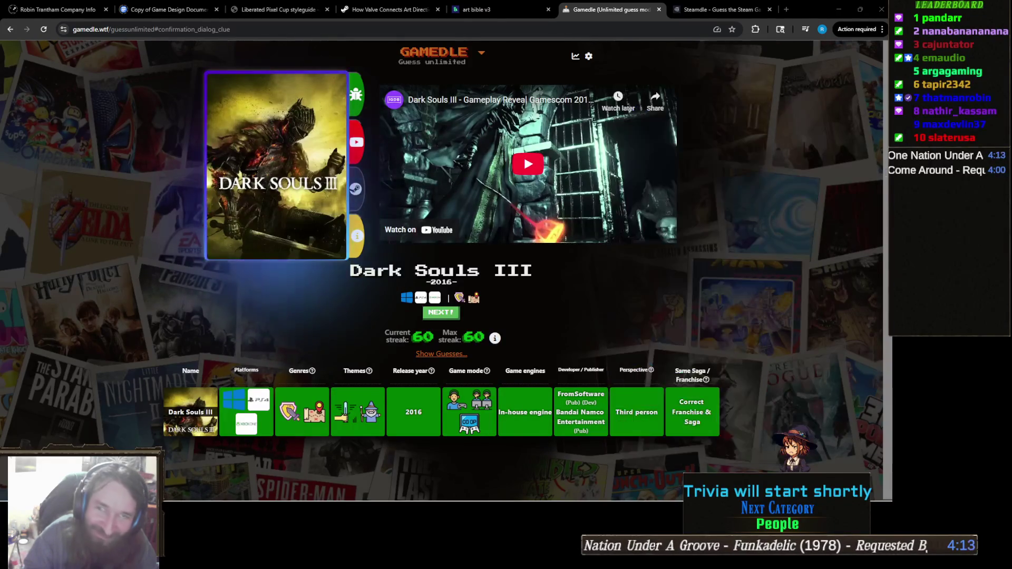